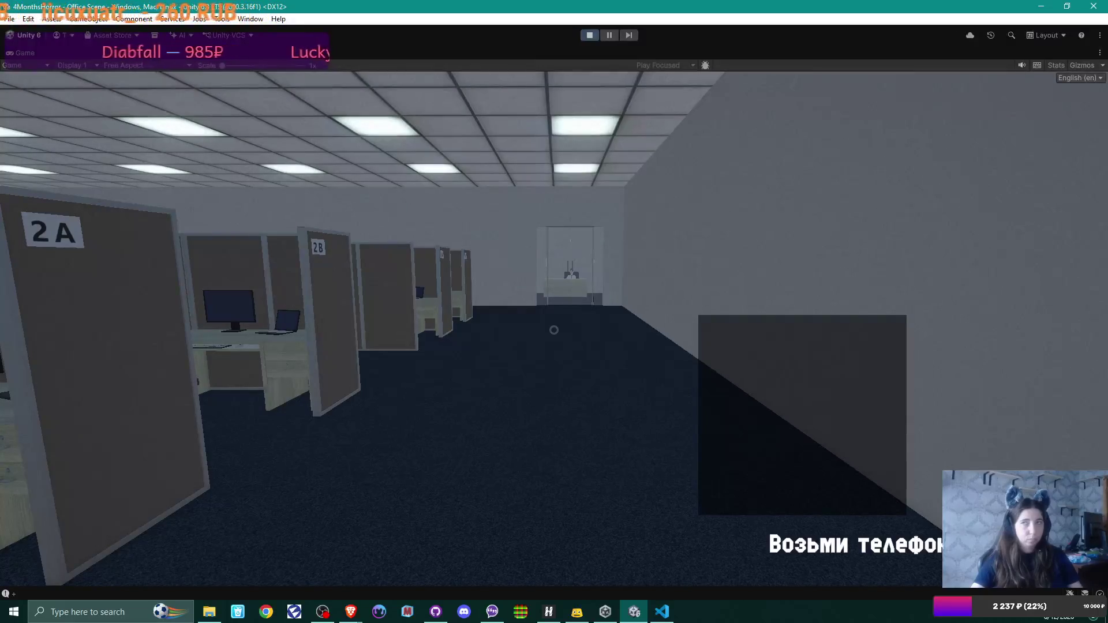
Play-test the phone: walk forward, read the wife's message with its two reply options, then stop
{"action": "key", "text": "w"}
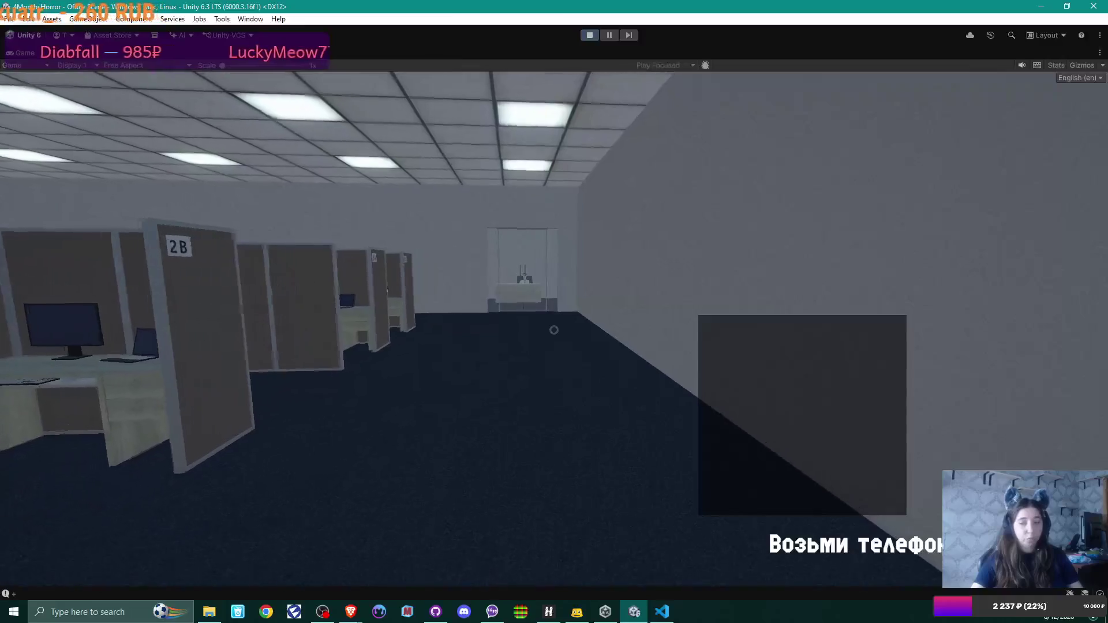
{"action": "left_click", "coordinate": [553, 330]}
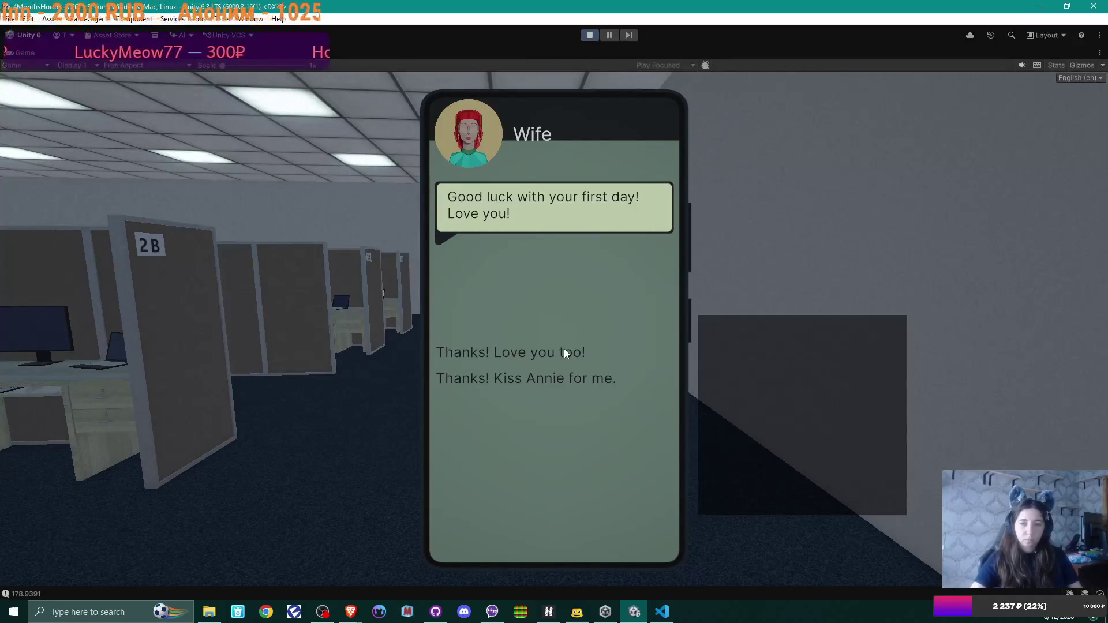
{"action": "left_click", "coordinate": [596, 39]}
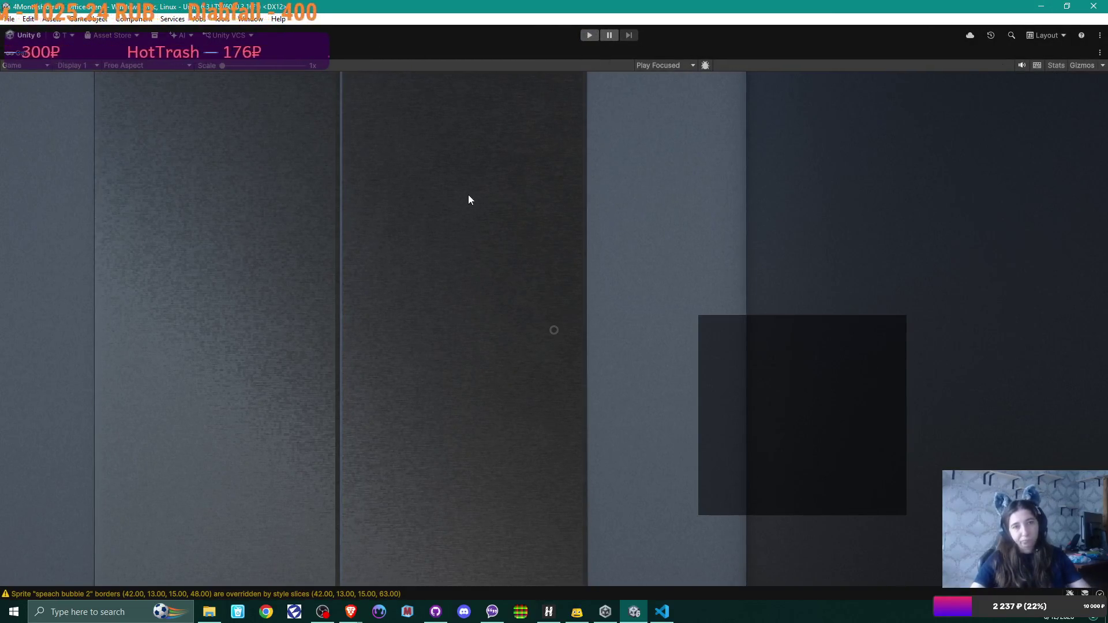
Restore the normal editor layout on the office scene and briefly open PhoneUI.uxml in UI Builder
{"action": "left_click", "coordinate": [1075, 6]}
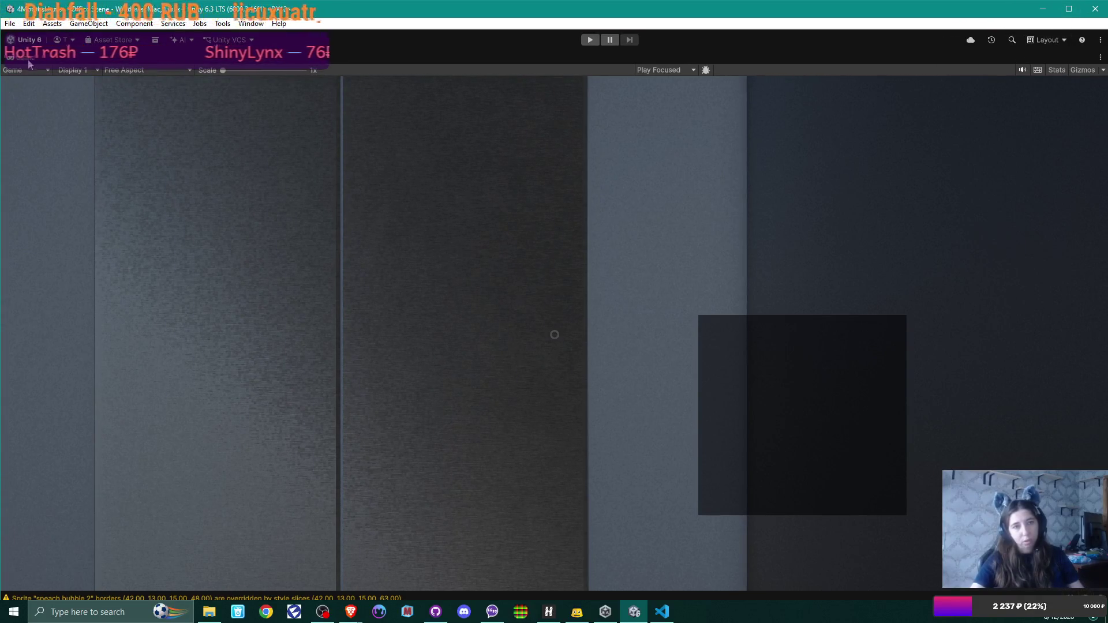
{"action": "key", "text": "shift+space"}
{"action": "left_click", "coordinate": [183, 58]}
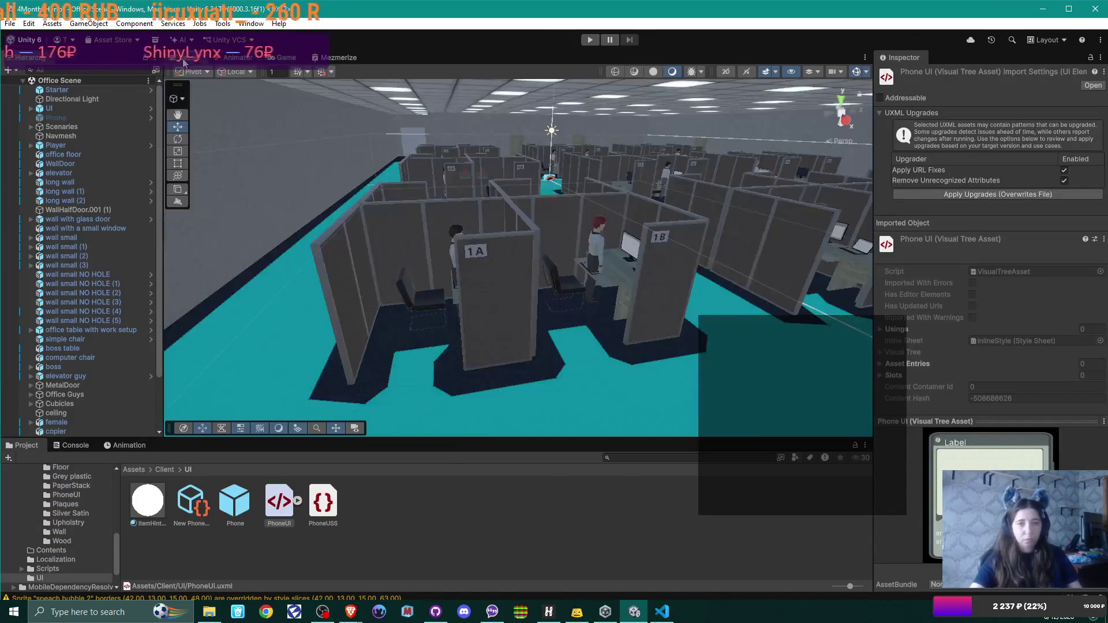
{"action": "double_click", "coordinate": [276, 503]}
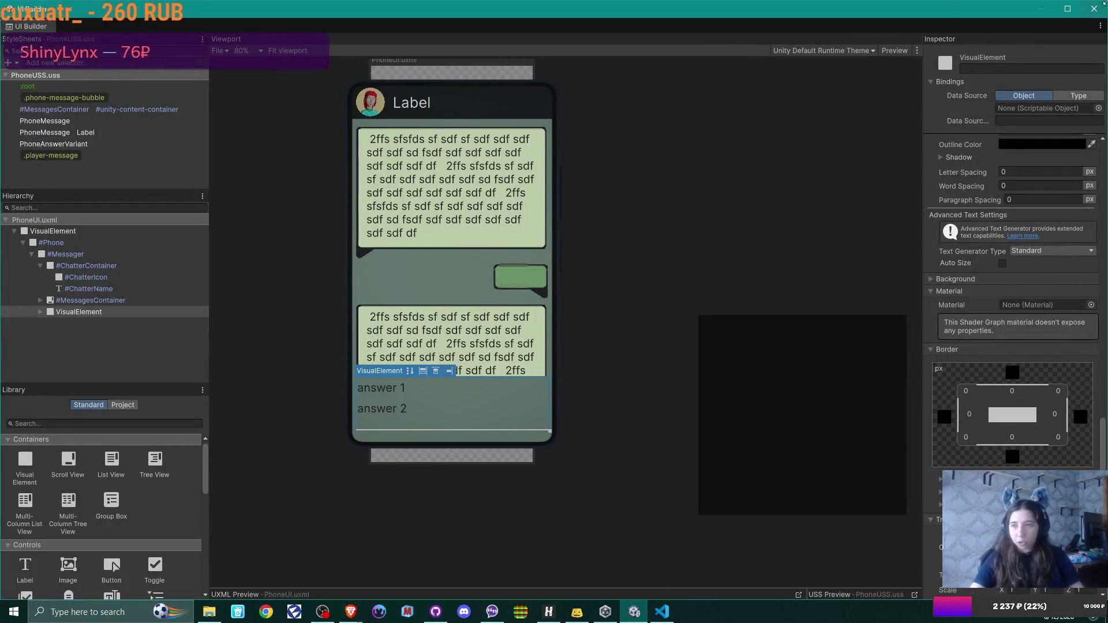
{"action": "key", "text": "alt+Tab"}
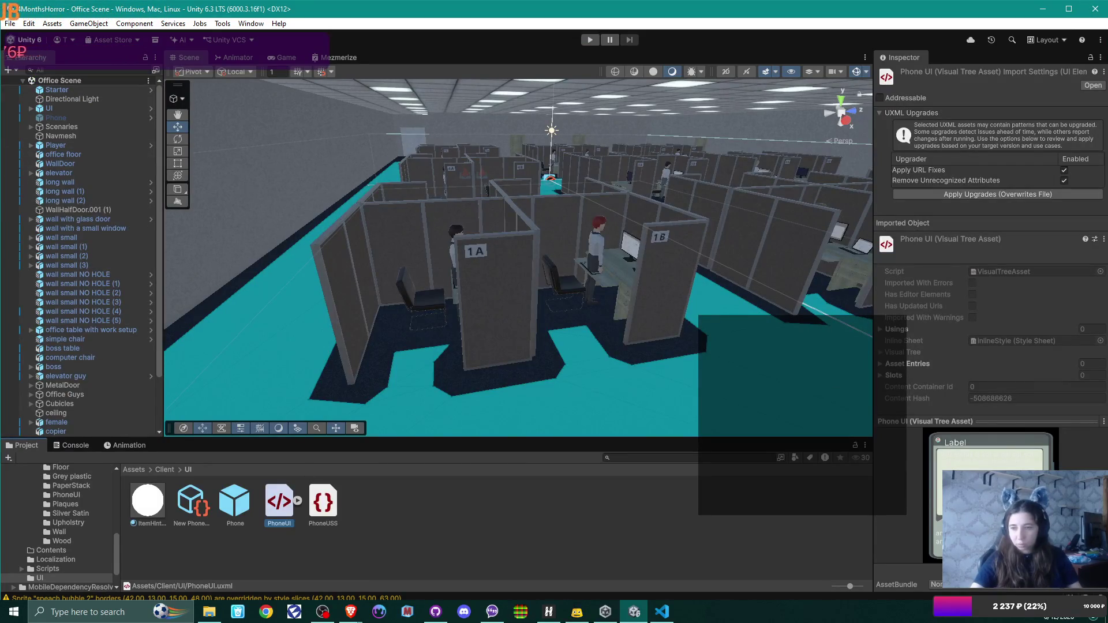
Browse to Content > Textures > PhoneUI and open the phone.png texture in an image viewer
{"action": "left_click", "coordinate": [131, 470]}
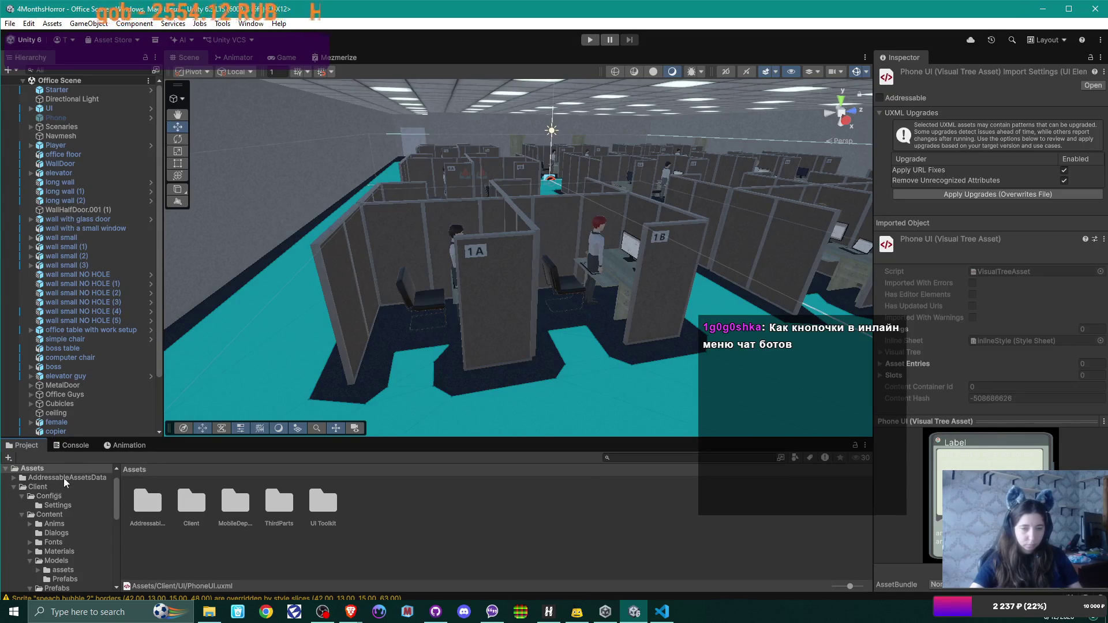
{"action": "scroll", "coordinate": [64, 483], "scroll_direction": "up", "scroll_amount": 1}
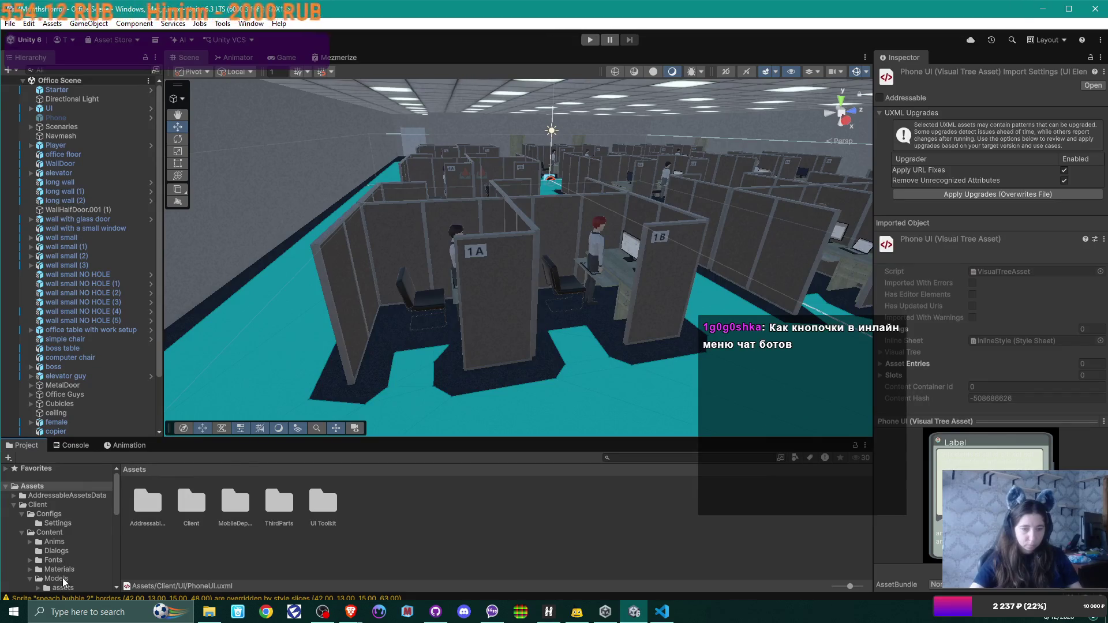
{"action": "left_click", "coordinate": [56, 579]}
{"action": "scroll", "coordinate": [70, 546], "scroll_direction": "down", "scroll_amount": 2}
{"action": "scroll", "coordinate": [70, 547], "scroll_direction": "down", "scroll_amount": 2}
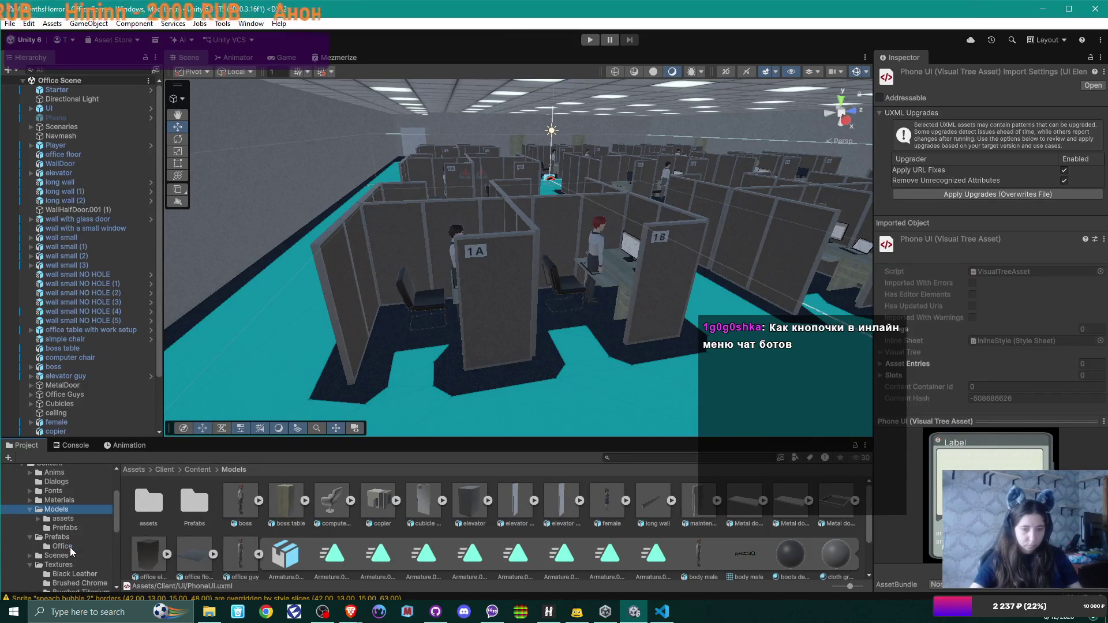
{"action": "left_click", "coordinate": [58, 564]}
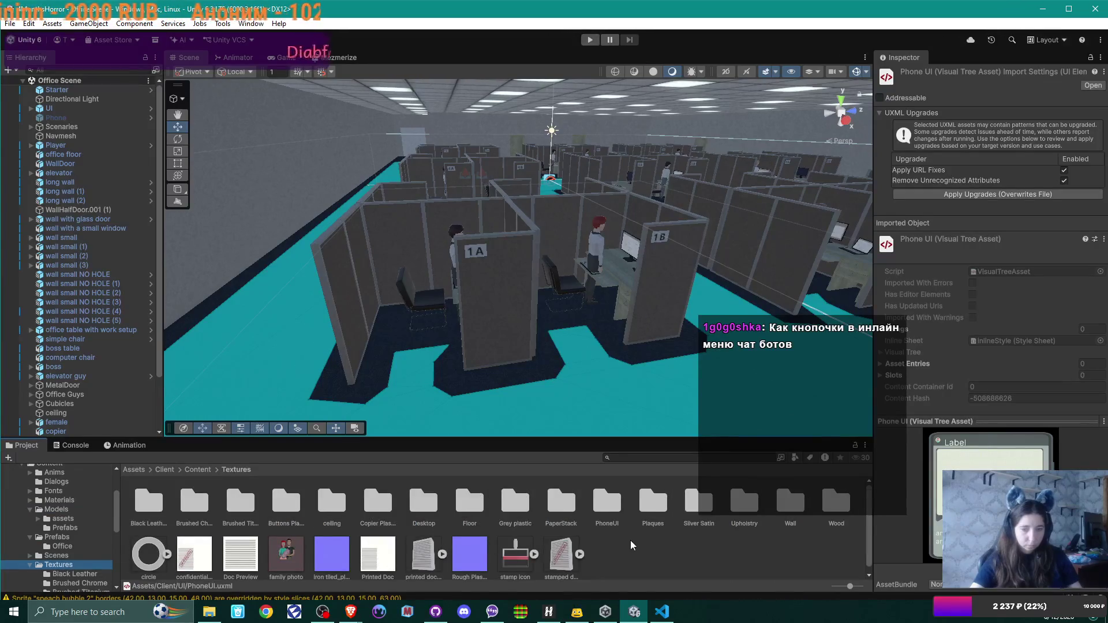
{"action": "scroll", "coordinate": [440, 545], "scroll_direction": "down", "scroll_amount": 1}
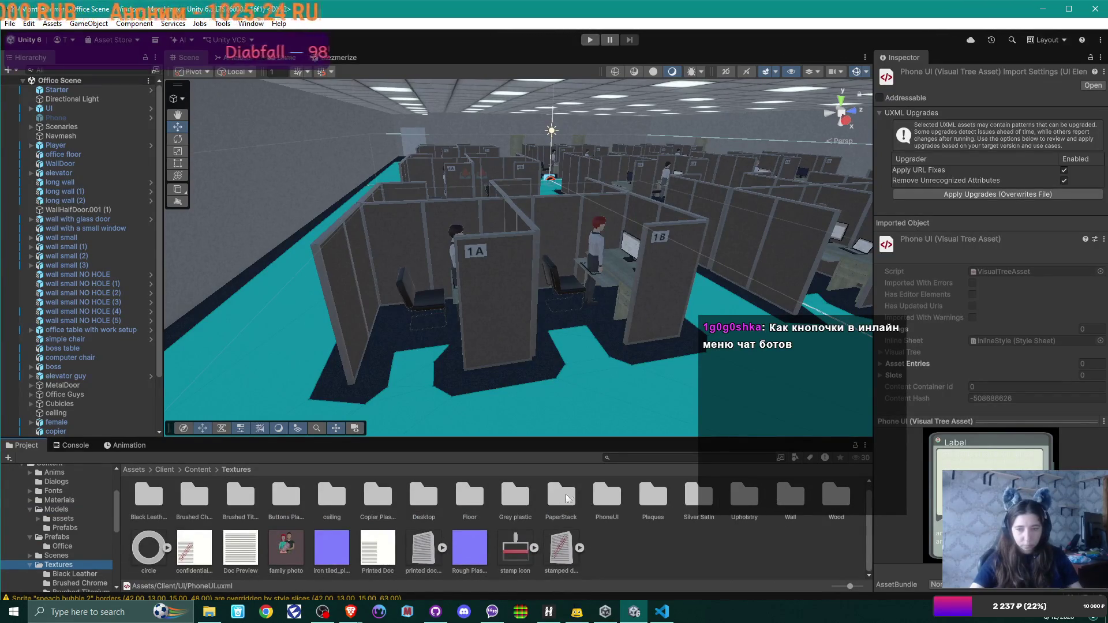
{"action": "double_click", "coordinate": [606, 497]}
{"action": "double_click", "coordinate": [193, 504]}
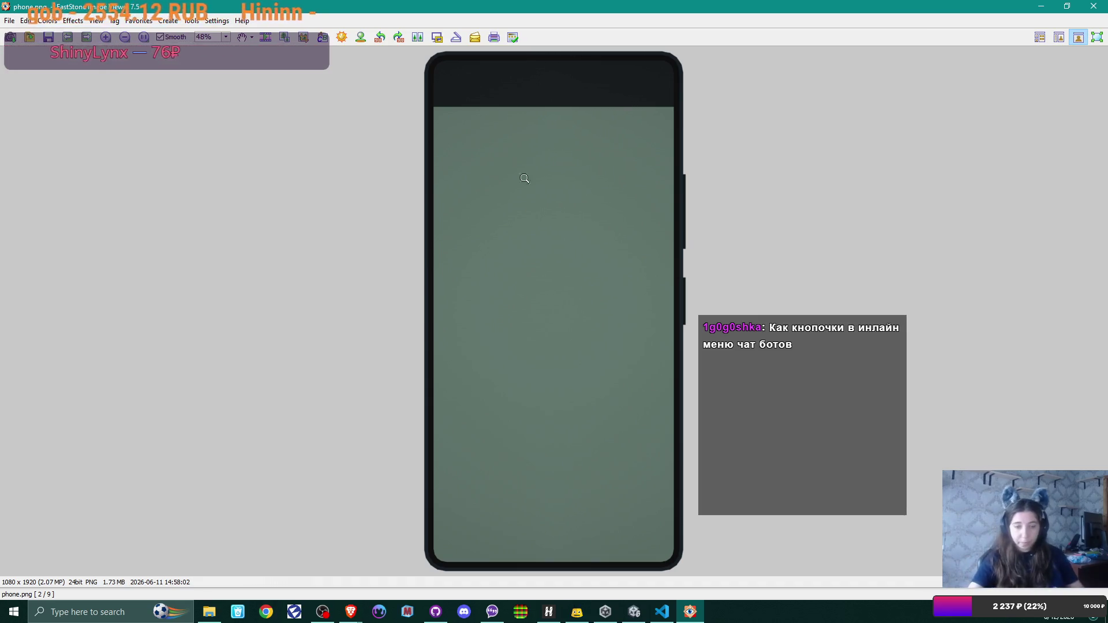
Leave the phone.png viewer for the Miro board browser window and start a new tab
{"action": "left_click", "coordinate": [350, 612]}
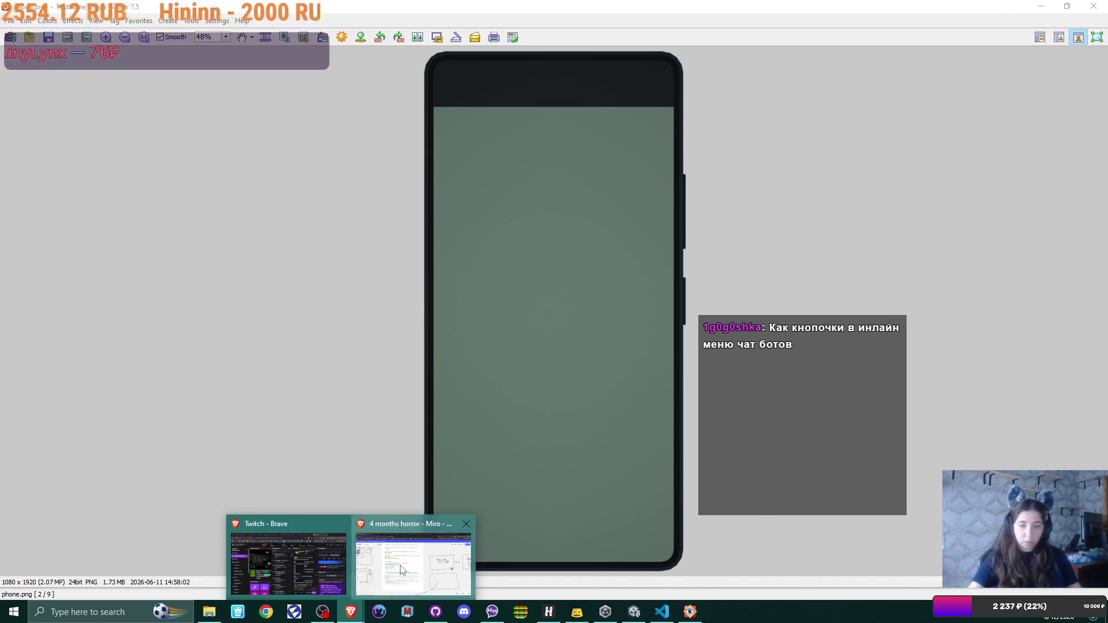
{"action": "left_click", "coordinate": [398, 565]}
{"action": "left_click", "coordinate": [997, 11]}
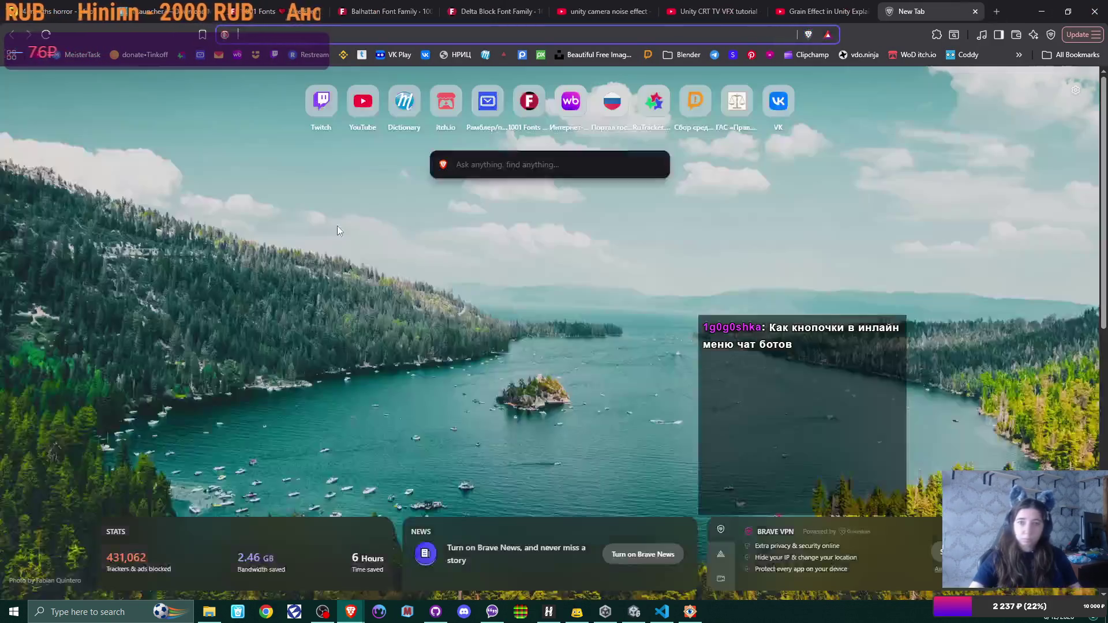
Search images for 'чат бот варианты ответа' and enlarge a chatbot example with three reply buttons
{"action": "type", "text": "x"}
{"action": "key", "text": "BackSpace"}
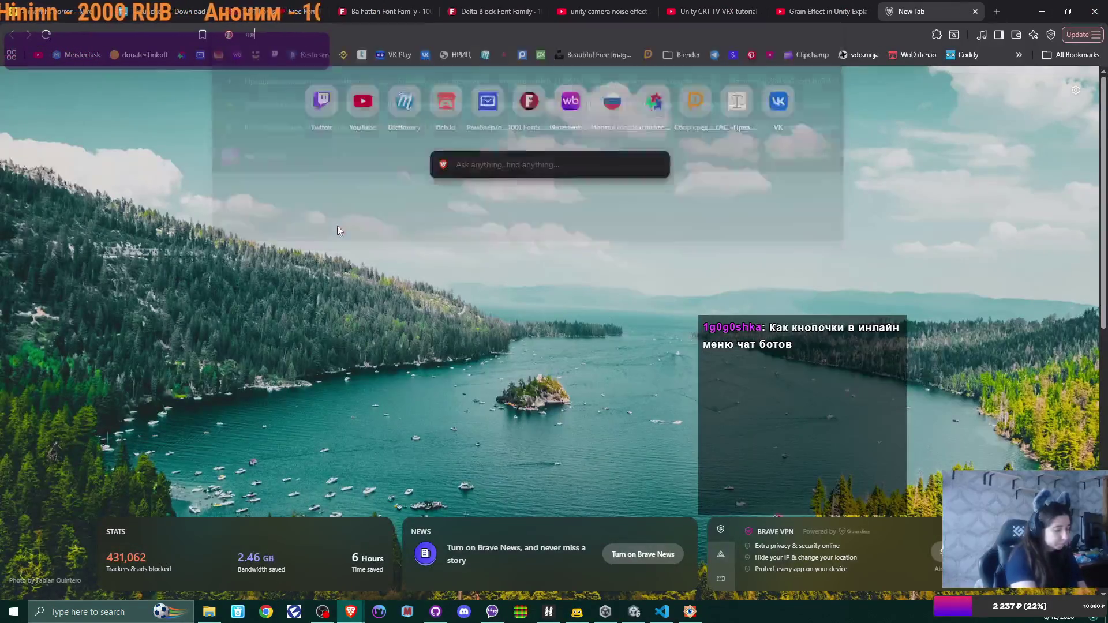
{"action": "type", "text": "чат бот варианты отв"}
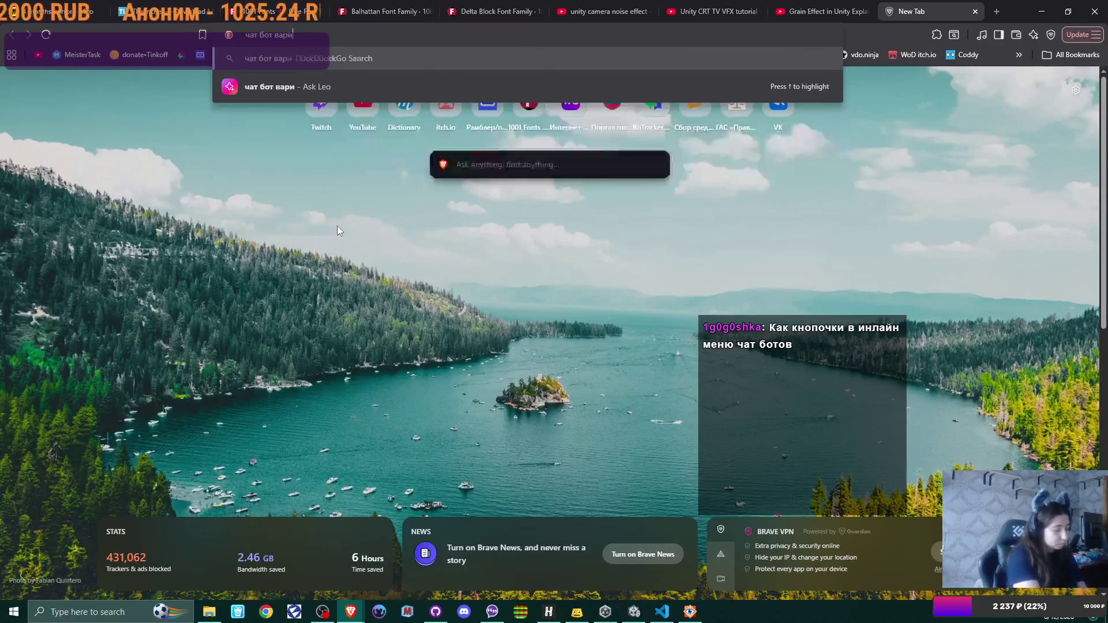
{"action": "type", "text": "ета"}
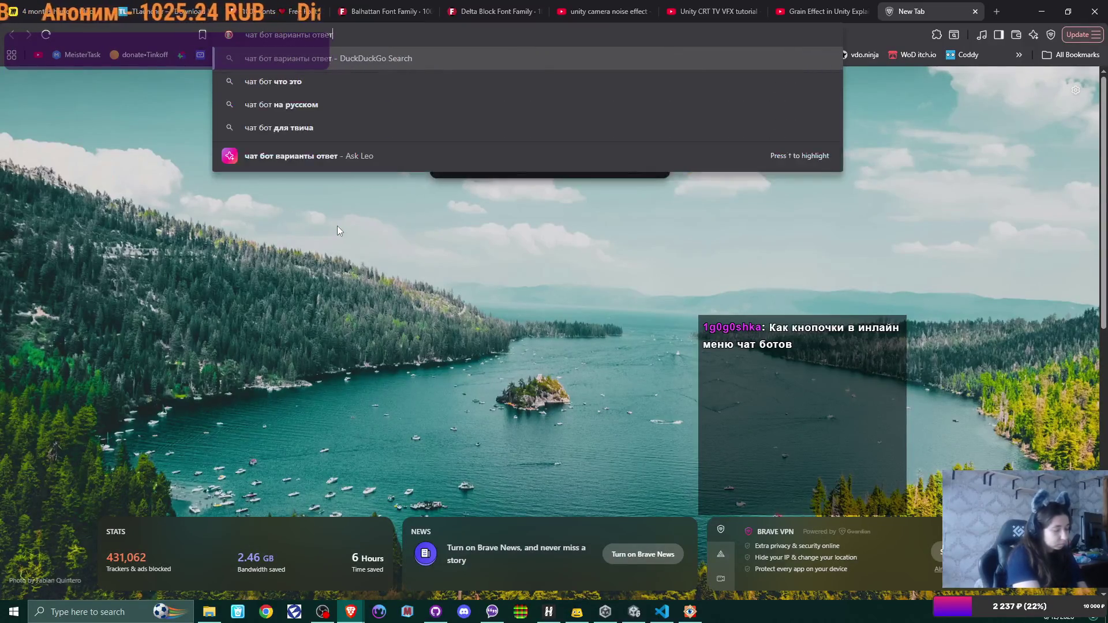
{"action": "key", "text": "Return"}
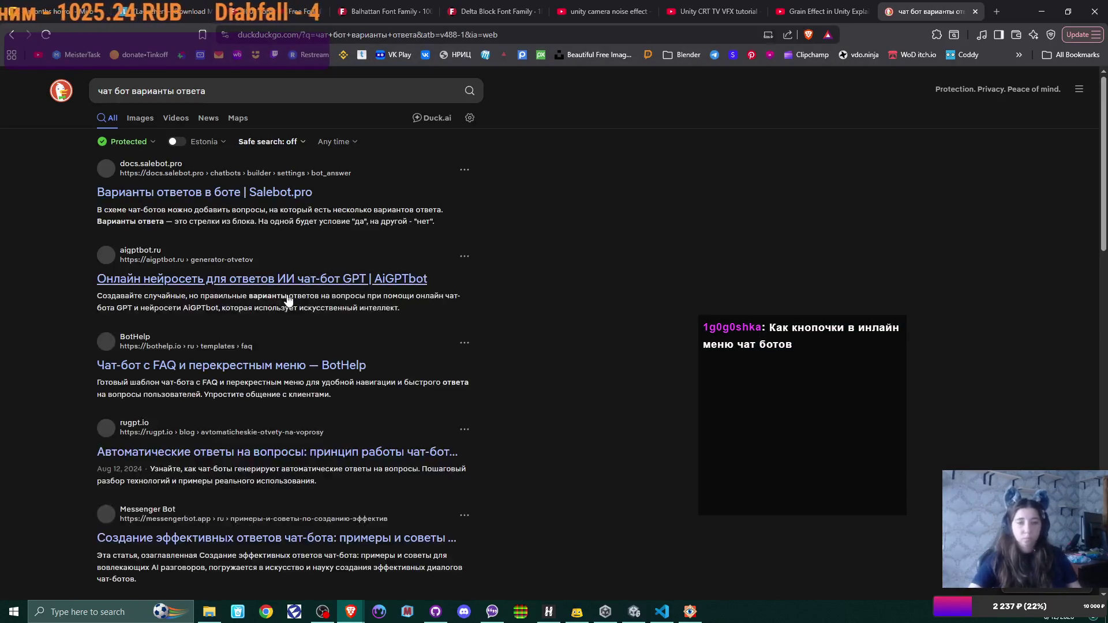
{"action": "left_click", "coordinate": [140, 120]}
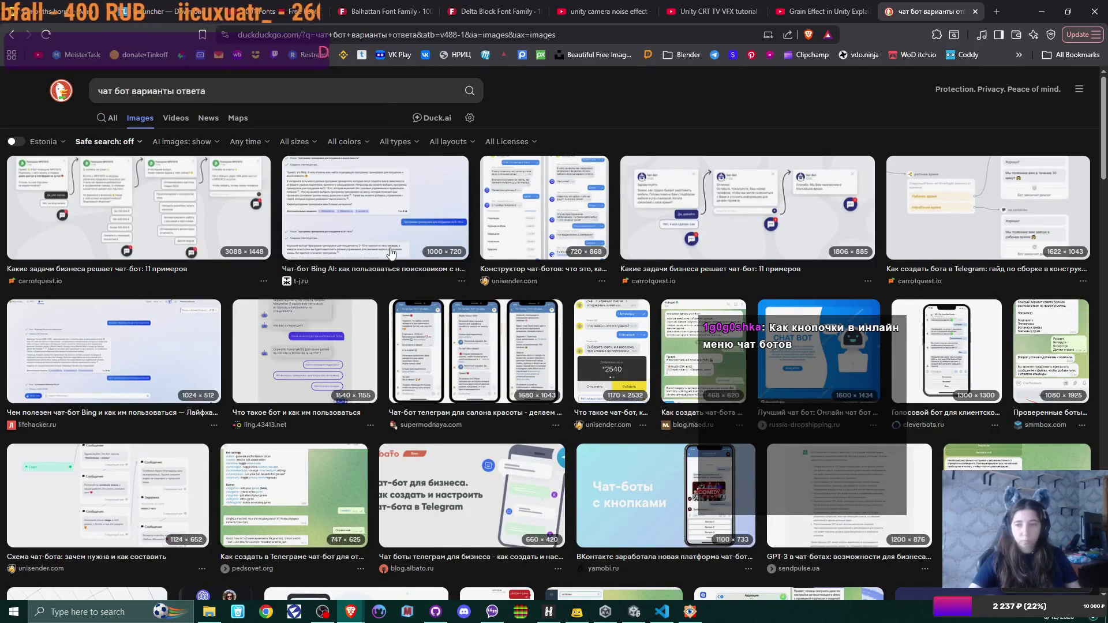
{"action": "left_click", "coordinate": [306, 380]}
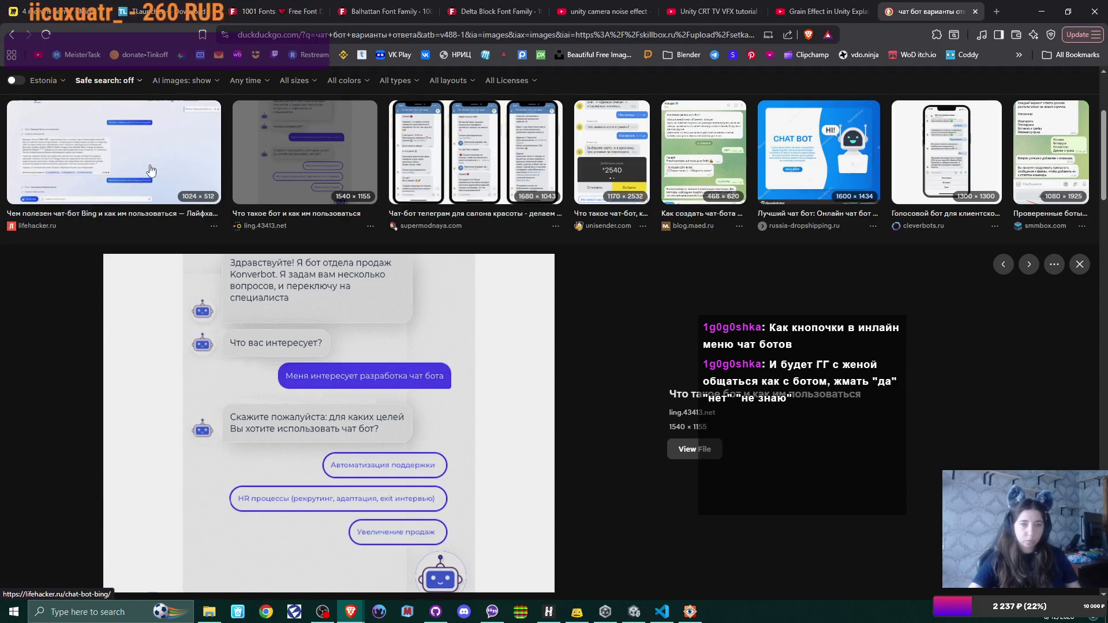
Step through the ling.43413.net and cleverbots.ru chat-bot previews, then scroll further down the results
{"action": "key", "text": "Left"}
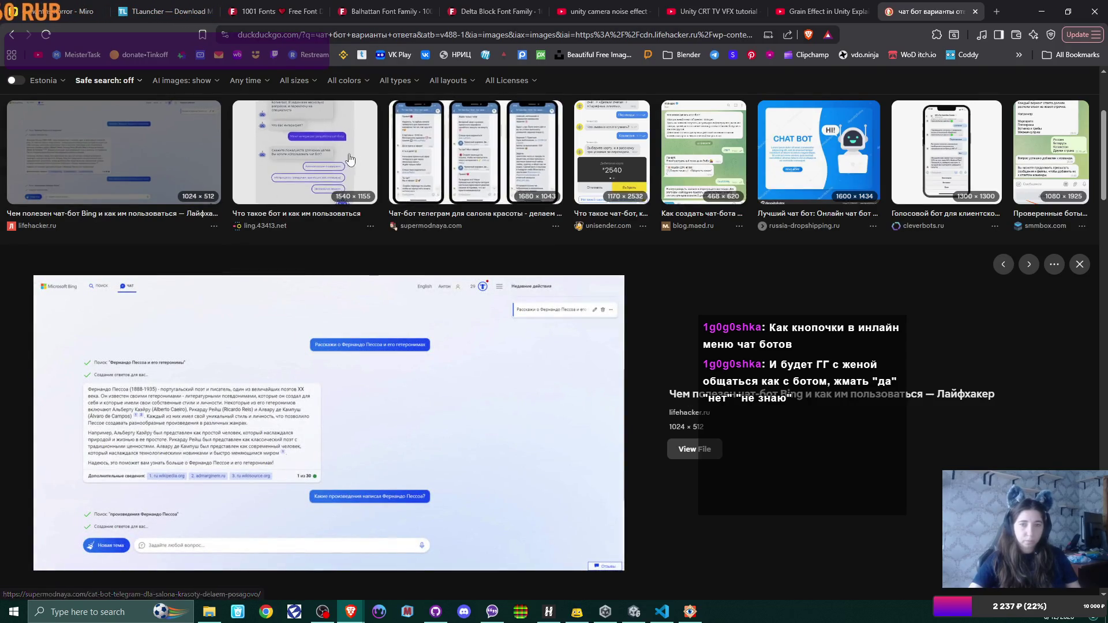
{"action": "key", "text": "Right"}
{"action": "key", "text": "Right"}
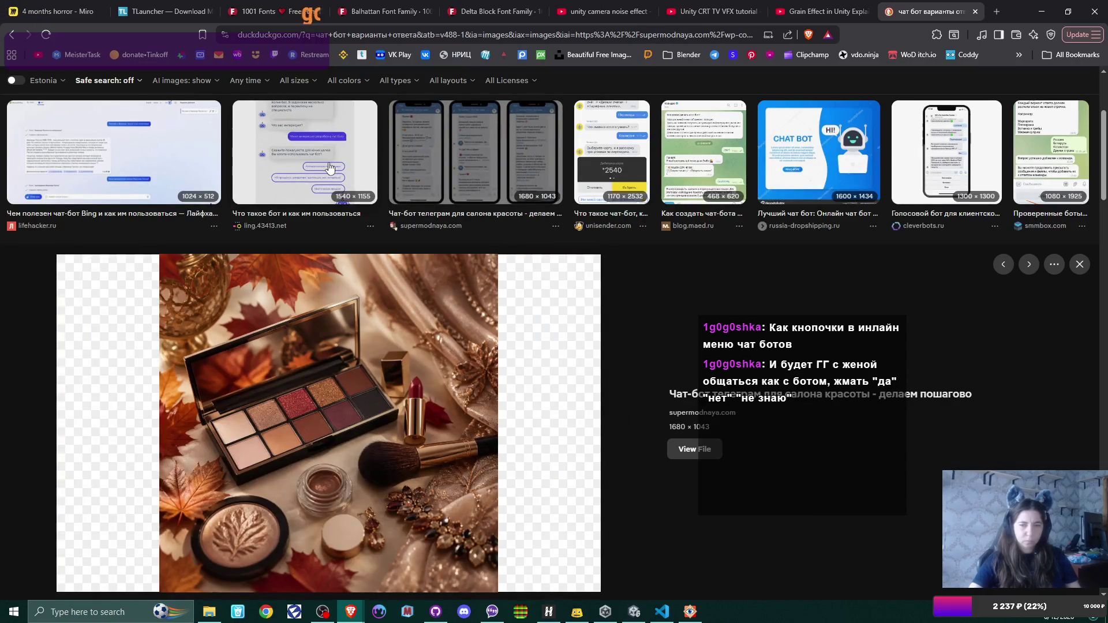
{"action": "left_click", "coordinate": [324, 153]}
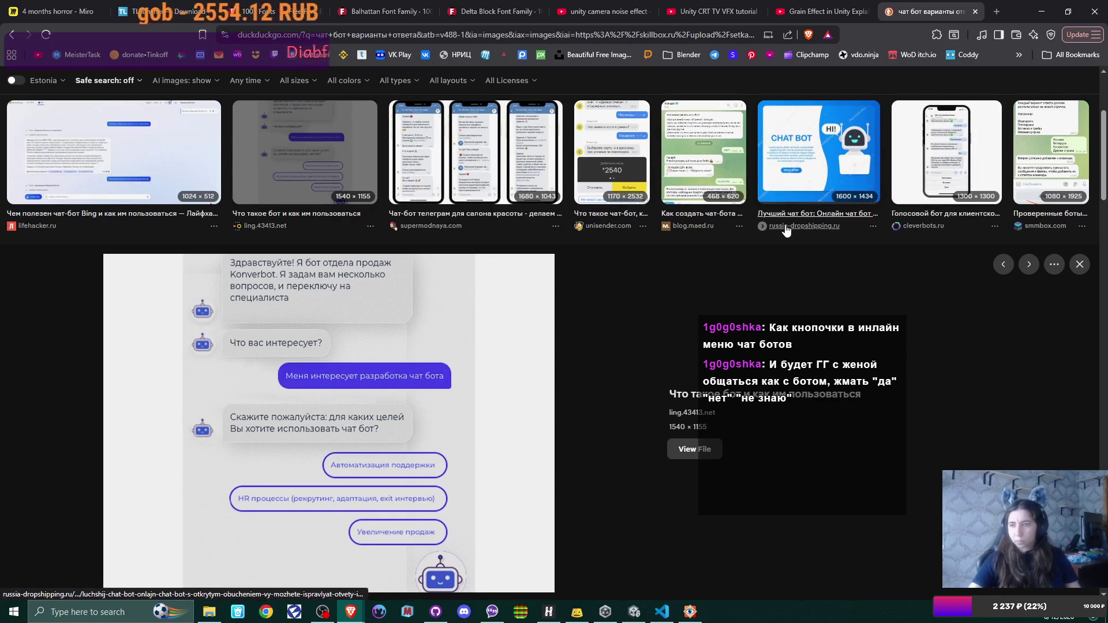
{"action": "left_click", "coordinate": [938, 148]}
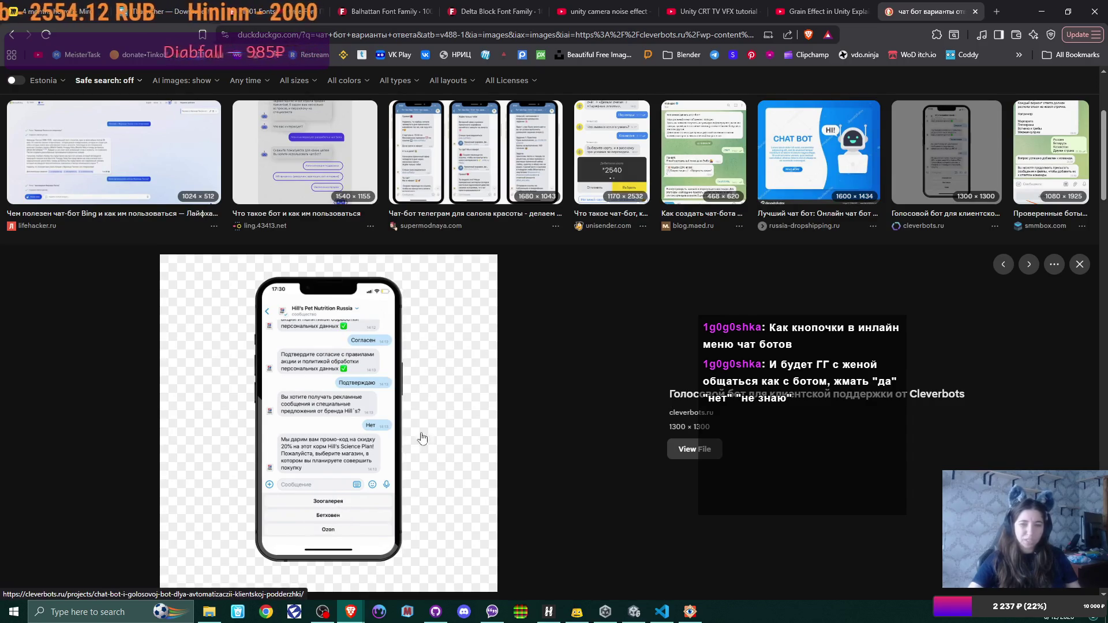
{"action": "left_click", "coordinate": [339, 154]}
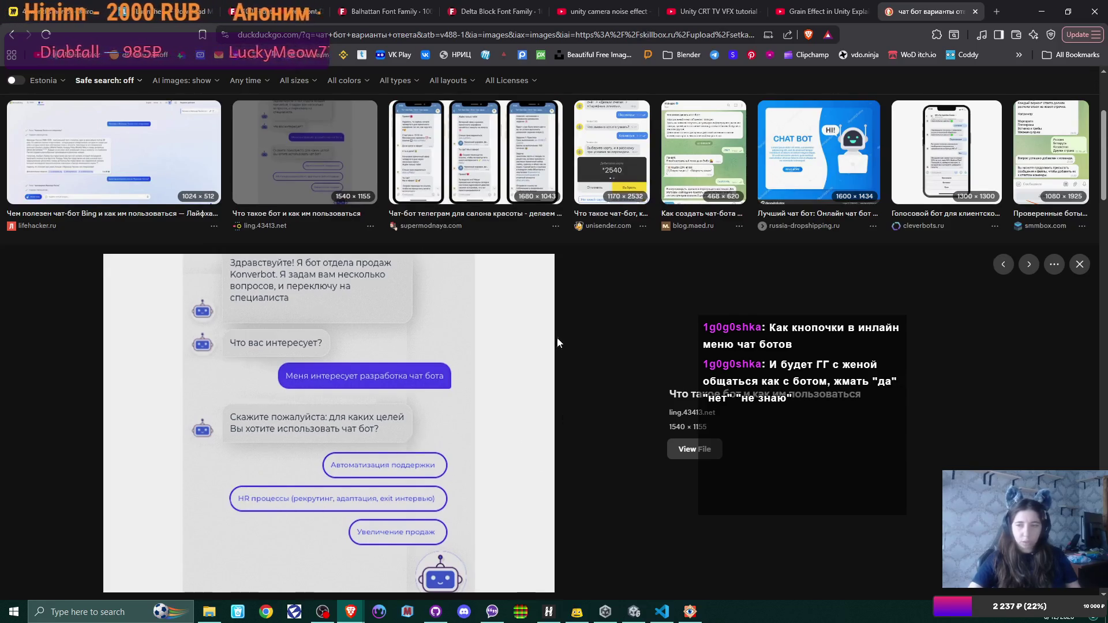
{"action": "scroll", "coordinate": [556, 338], "scroll_direction": "down", "scroll_amount": 6}
{"action": "scroll", "coordinate": [555, 344], "scroll_direction": "down", "scroll_amount": 3}
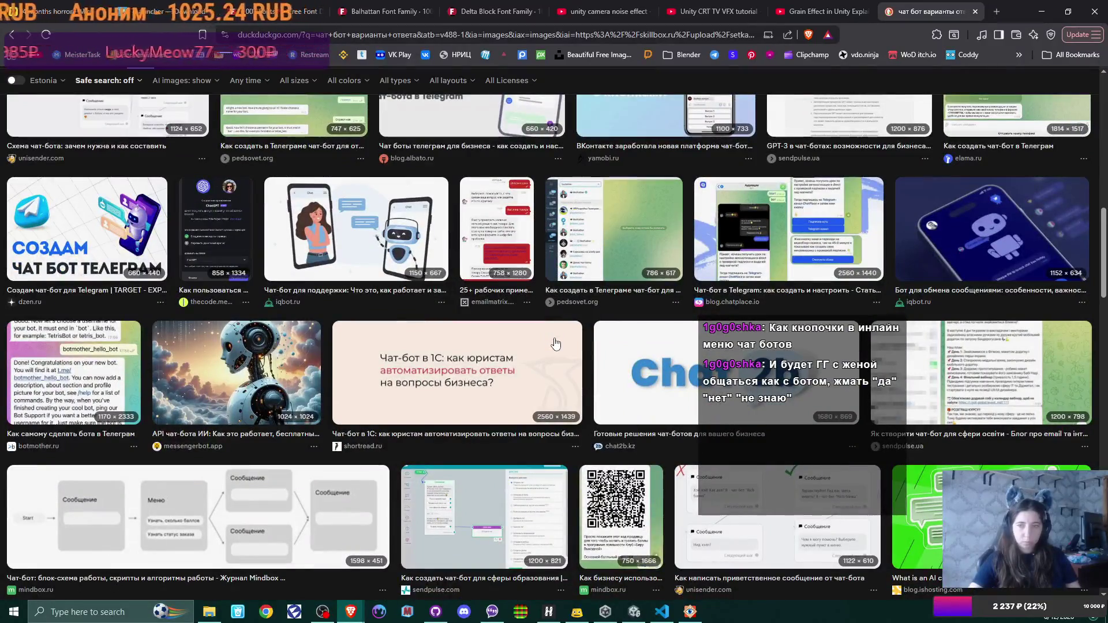
Preview the Telegram, WhatsApp and liftweb.ru chat-bot examples, ending on playground.ru's Bing chat screenshot
{"action": "left_click", "coordinate": [788, 231]}
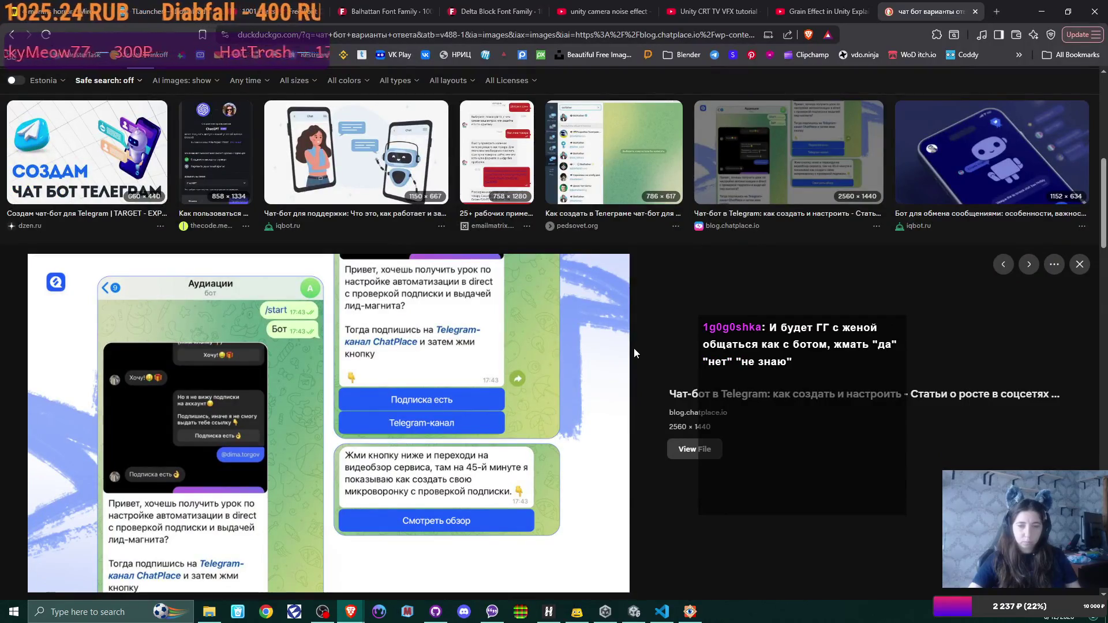
{"action": "scroll", "coordinate": [902, 199], "scroll_direction": "down", "scroll_amount": 2}
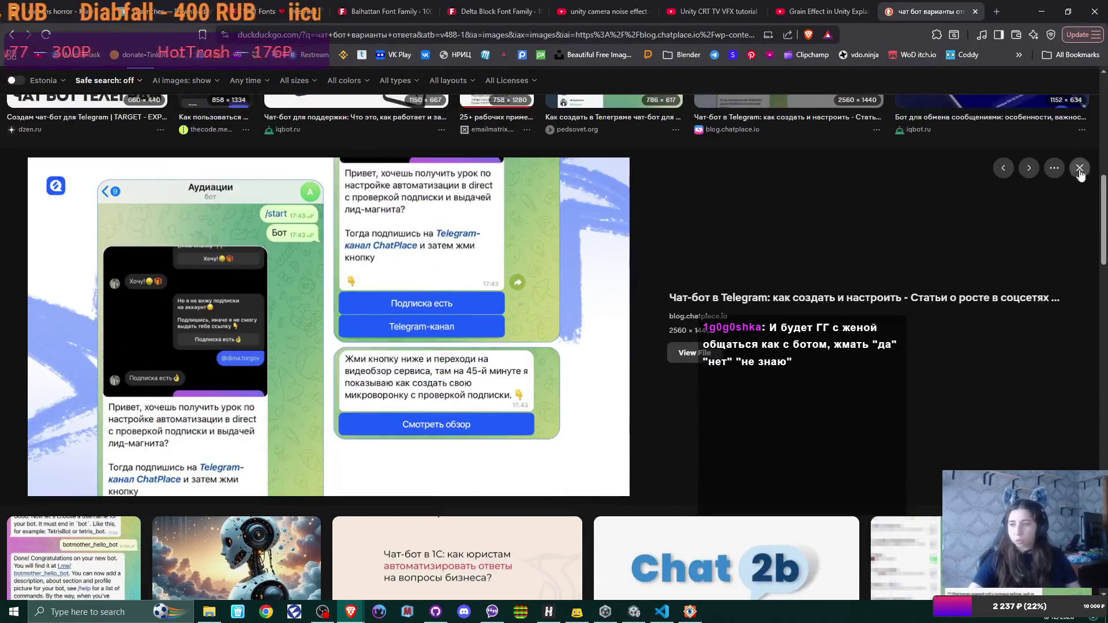
{"action": "left_click", "coordinate": [1080, 168]}
{"action": "scroll", "coordinate": [449, 393], "scroll_direction": "down", "scroll_amount": 3}
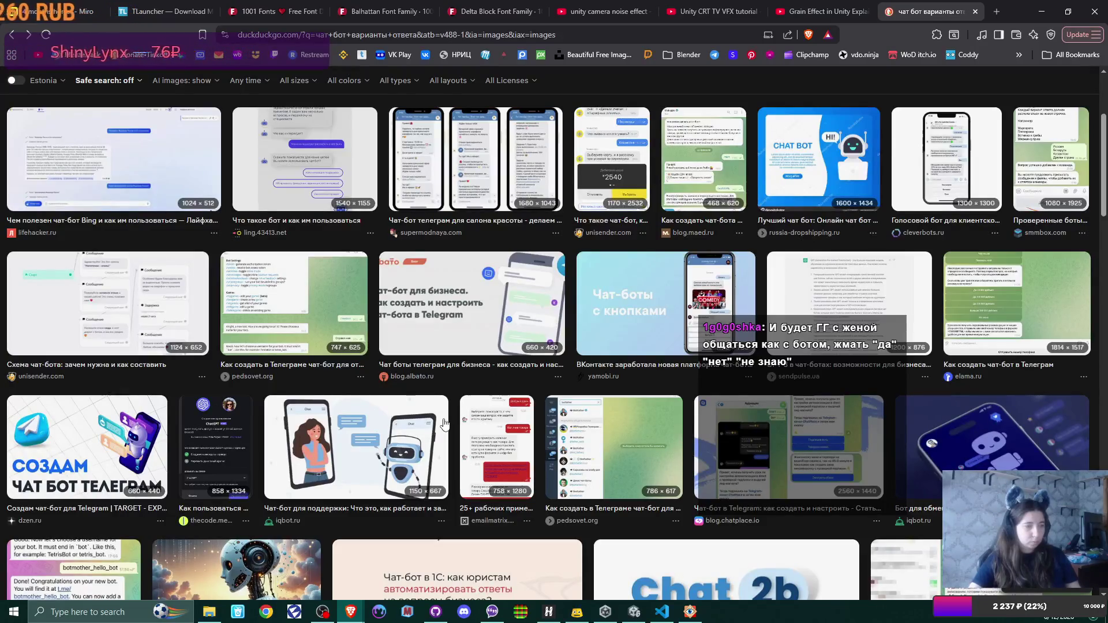
{"action": "scroll", "coordinate": [444, 423], "scroll_direction": "down", "scroll_amount": 5}
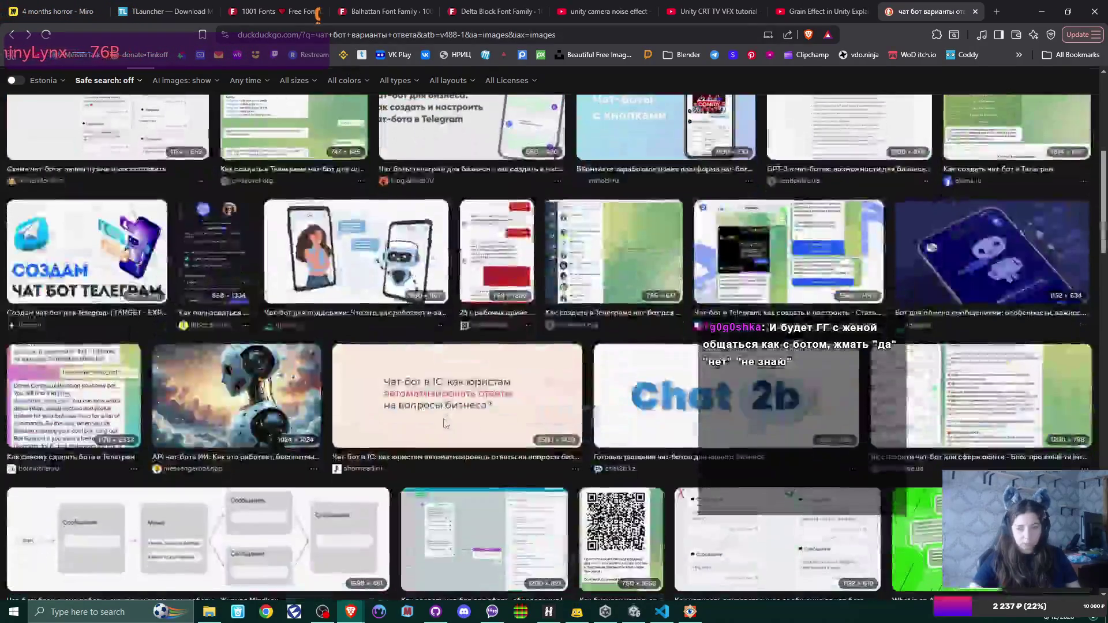
{"action": "scroll", "coordinate": [444, 424], "scroll_direction": "down", "scroll_amount": 3}
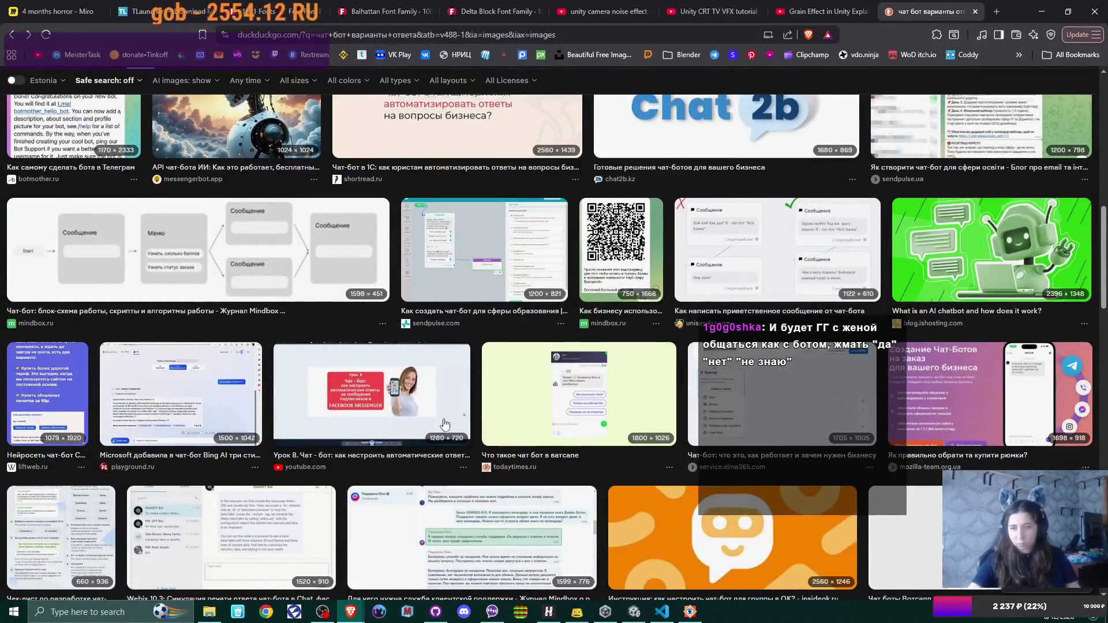
{"action": "scroll", "coordinate": [444, 424], "scroll_direction": "down", "scroll_amount": 2}
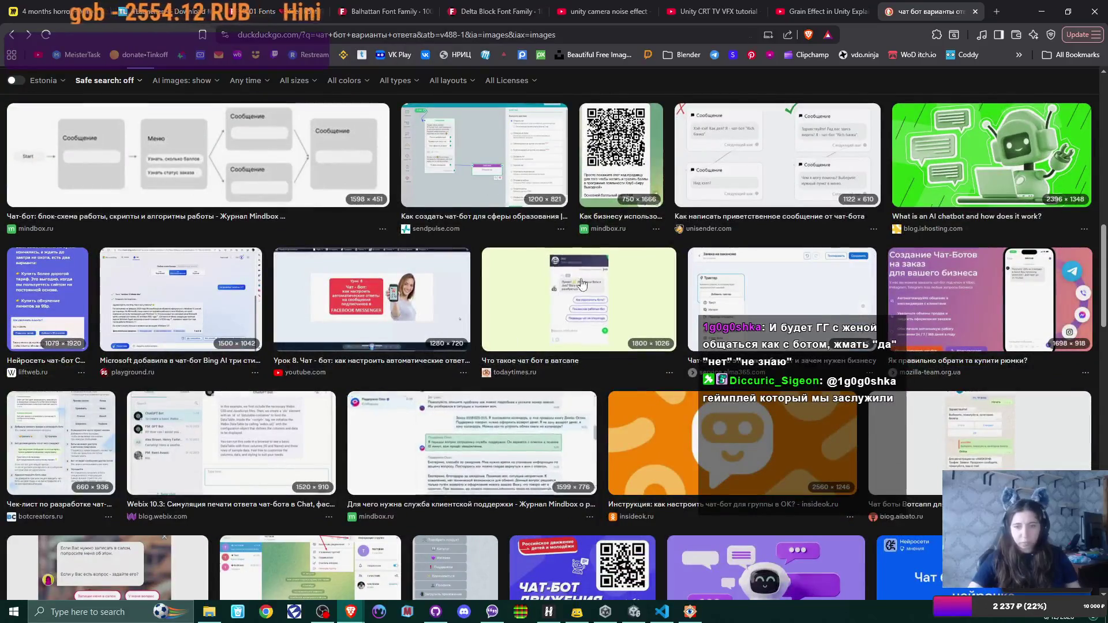
{"action": "left_click", "coordinate": [581, 286]}
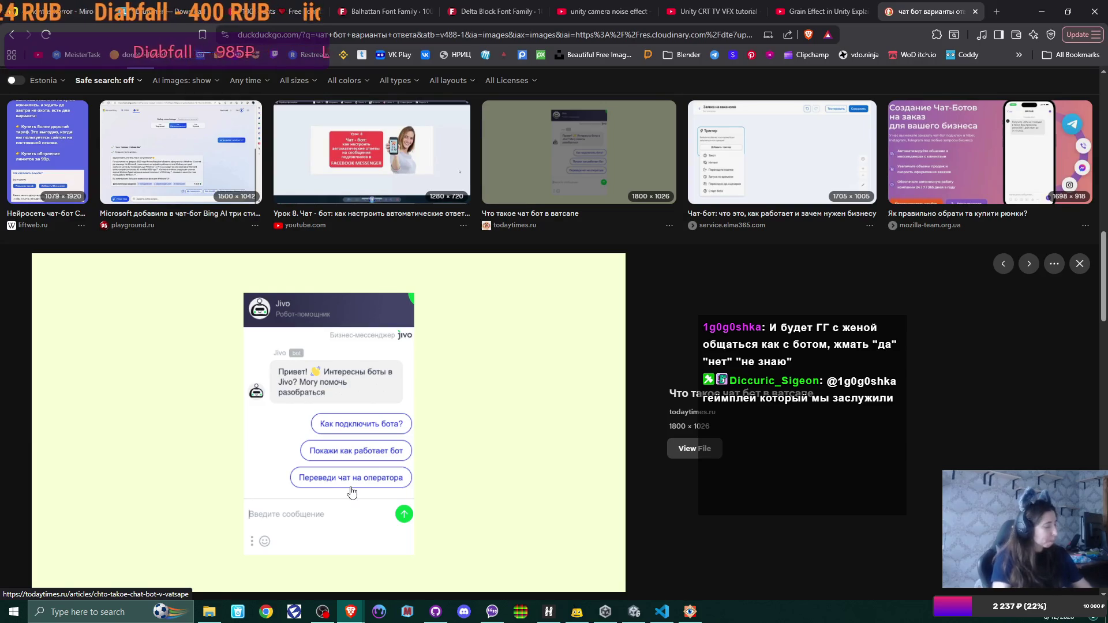
{"action": "left_click", "coordinate": [51, 161]}
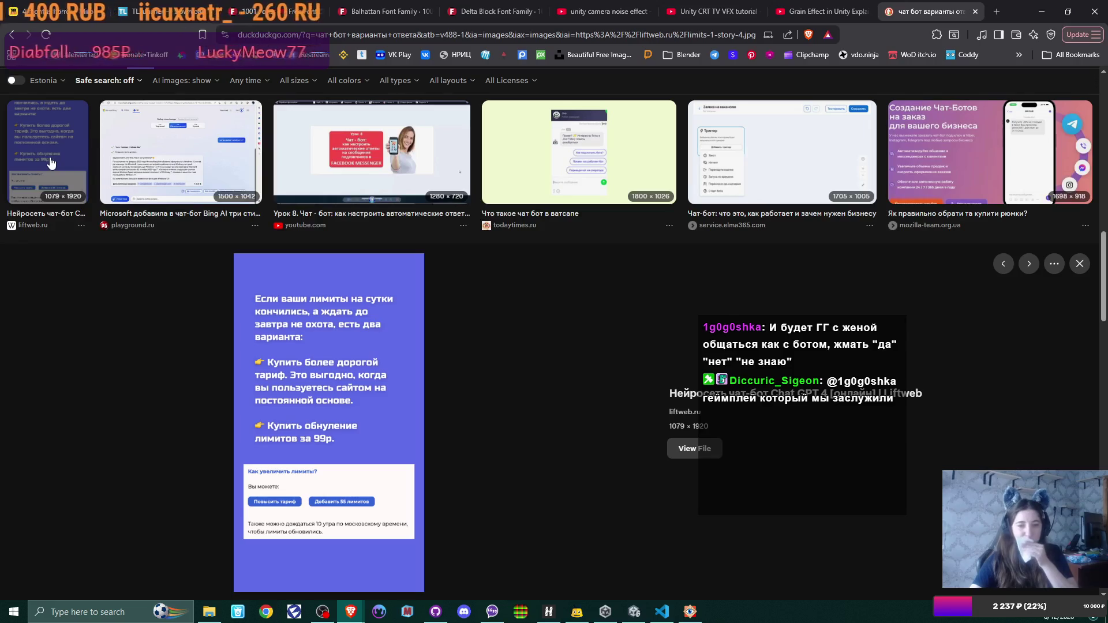
{"action": "left_click", "coordinate": [173, 168]}
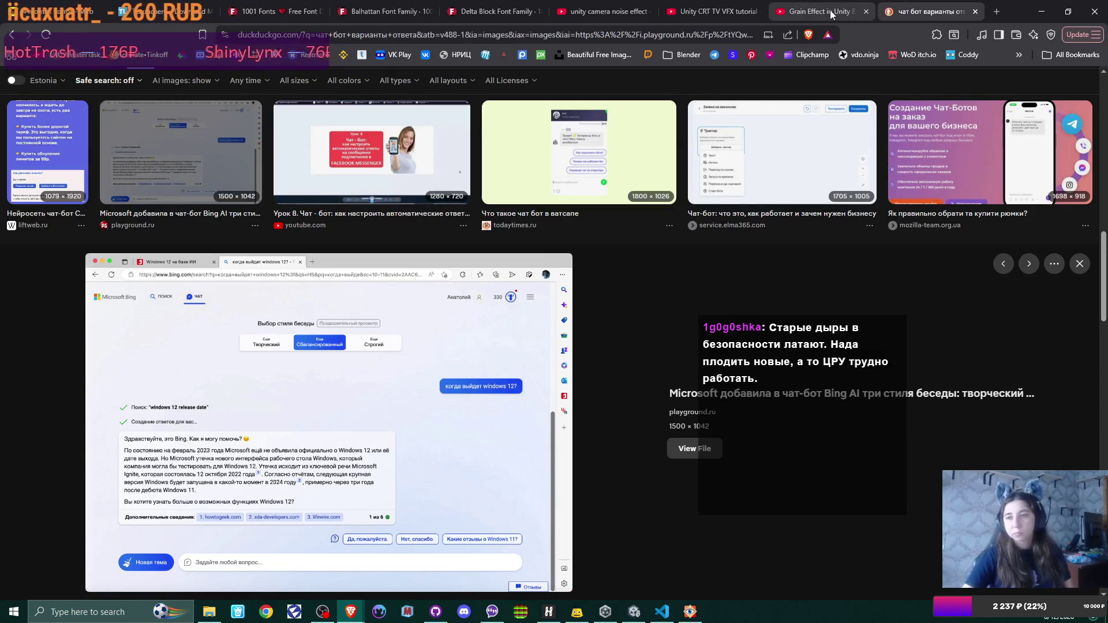
Watch part of the 'Grain Effect in Unity' tutorial, close it, and switch to the CRT TV VFX video
{"action": "left_click", "coordinate": [874, 11]}
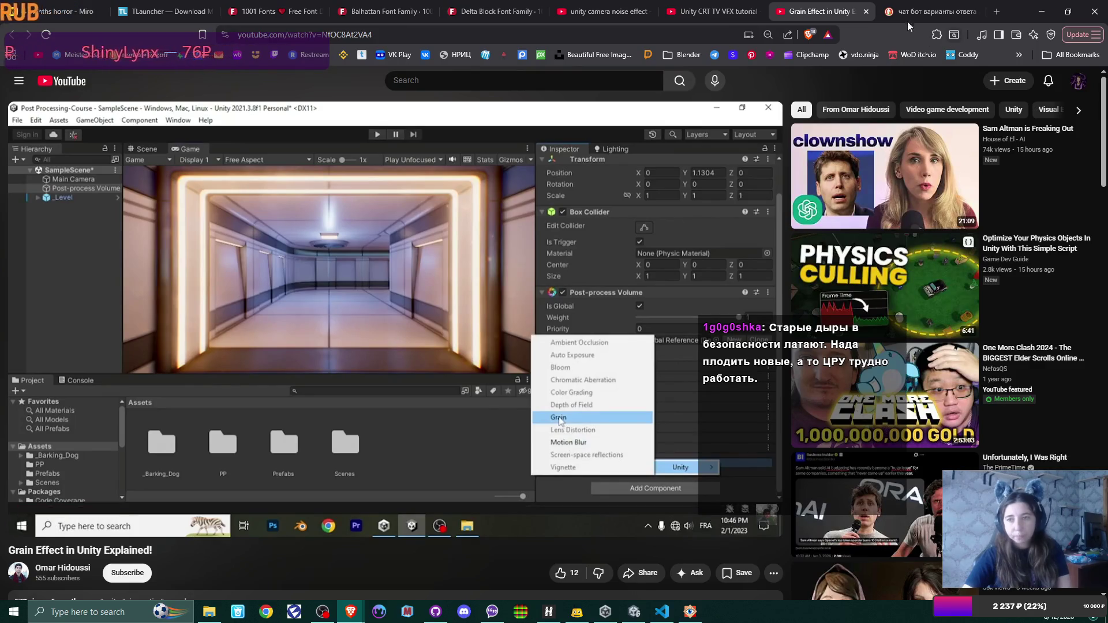
{"action": "left_click", "coordinate": [462, 290]}
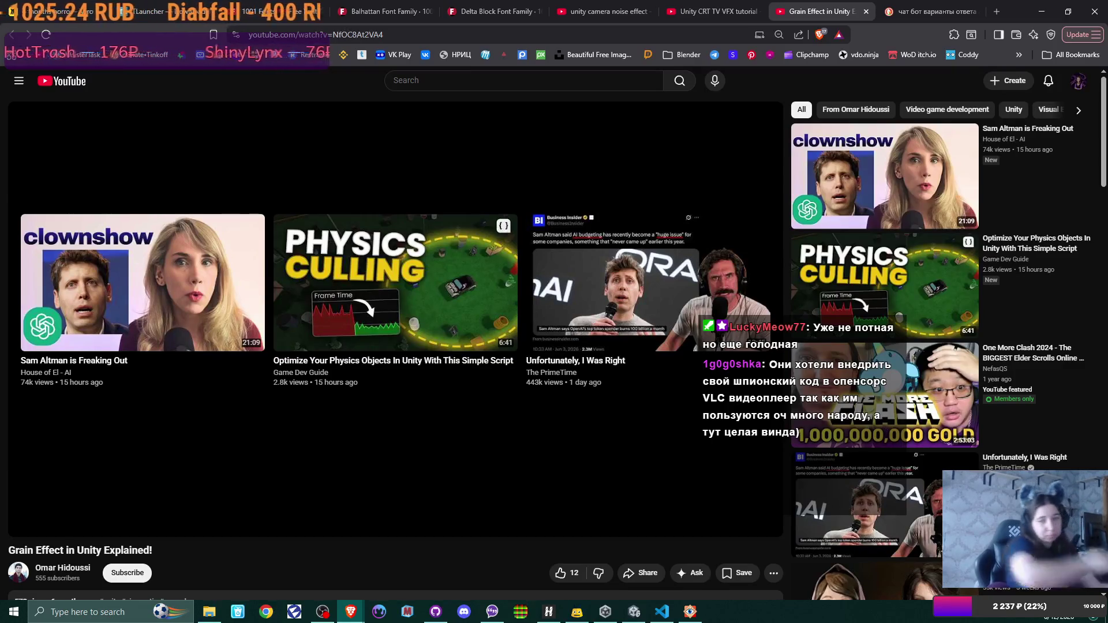
{"action": "left_click", "coordinate": [866, 11]}
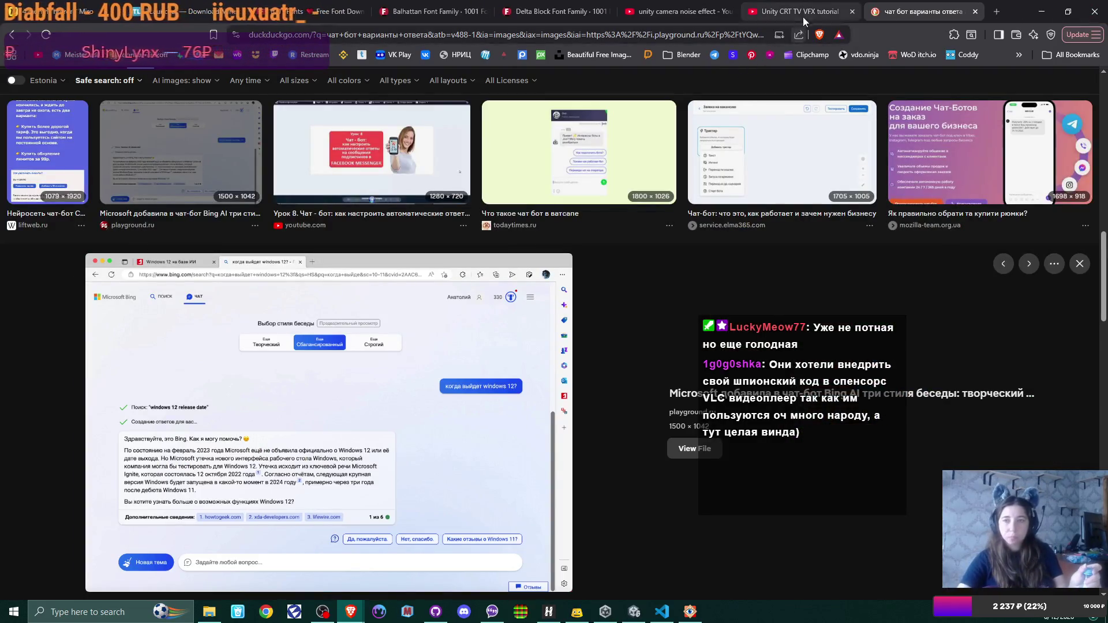
{"action": "left_click", "coordinate": [804, 13]}
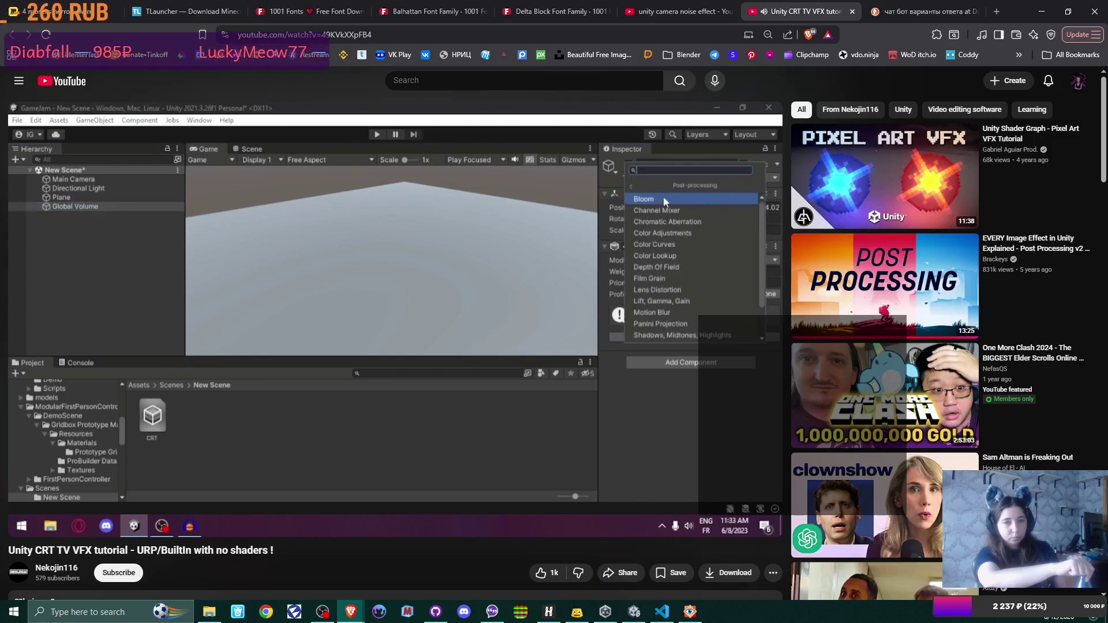
Hold the player to watch the CRT TV VFX tutorial at 2x speed to its 5:02 end
{"action": "mouse_move", "coordinate": [272, 492]}
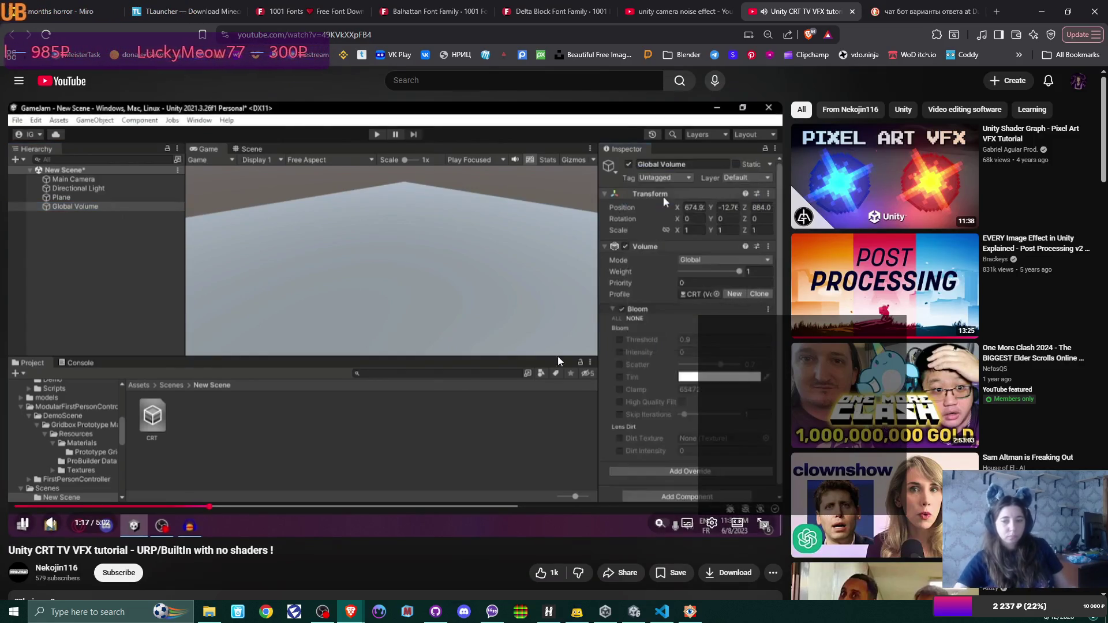
{"action": "left_click_drag", "start_coordinate": [449, 348], "coordinate": [451, 348]}
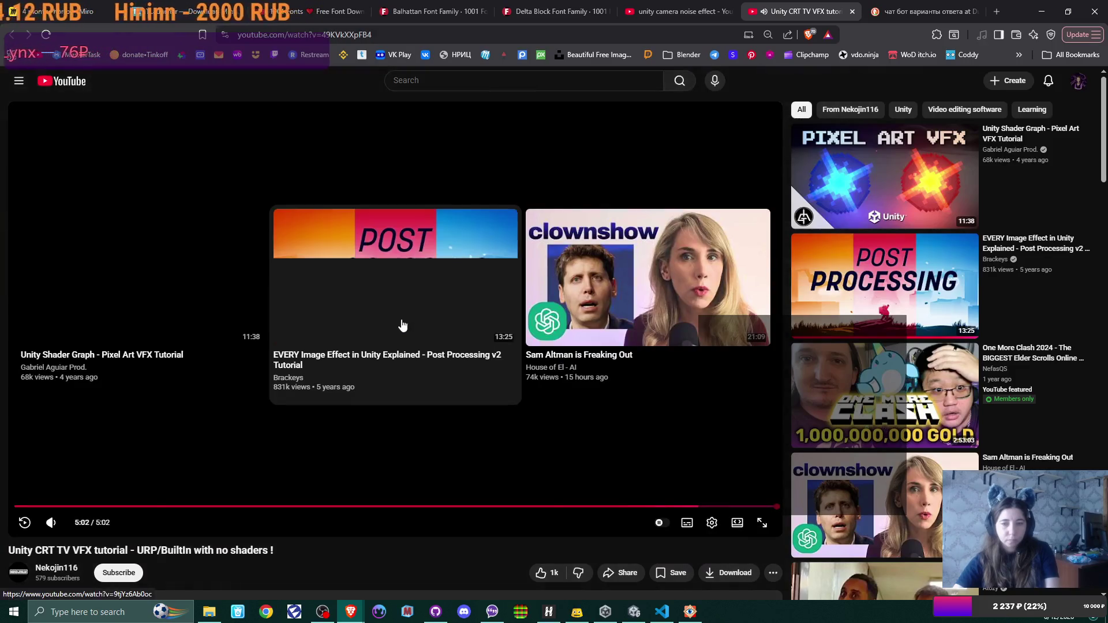
Close the CRT tutorial and 'unity camera noise effect' tabs, then go back to the Unity editor
{"action": "left_click", "coordinate": [853, 11]}
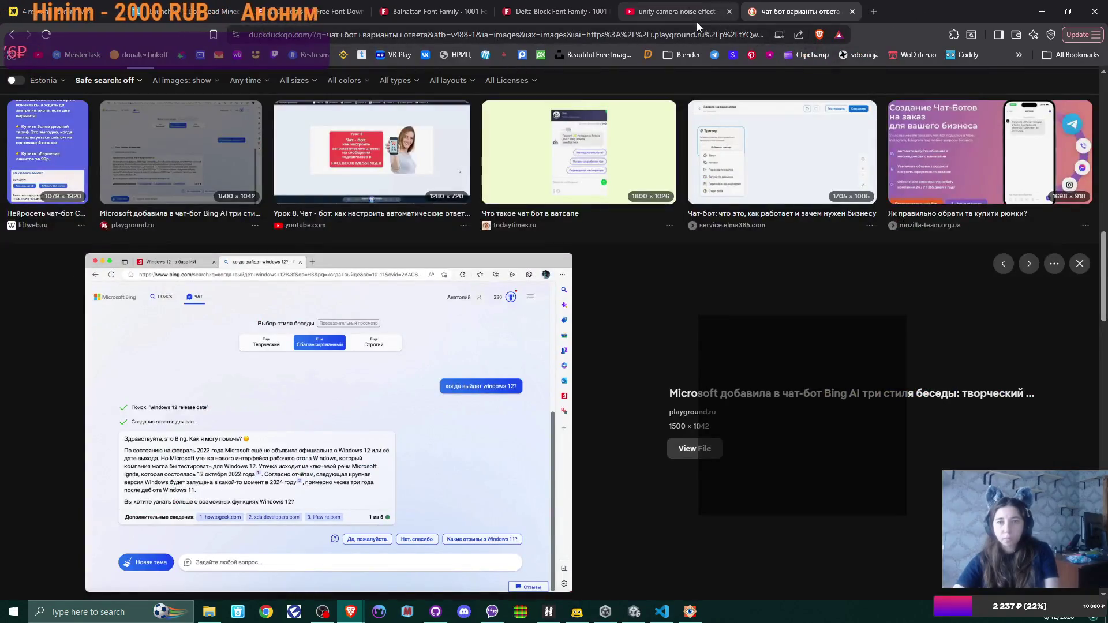
{"action": "left_click", "coordinate": [713, 11]}
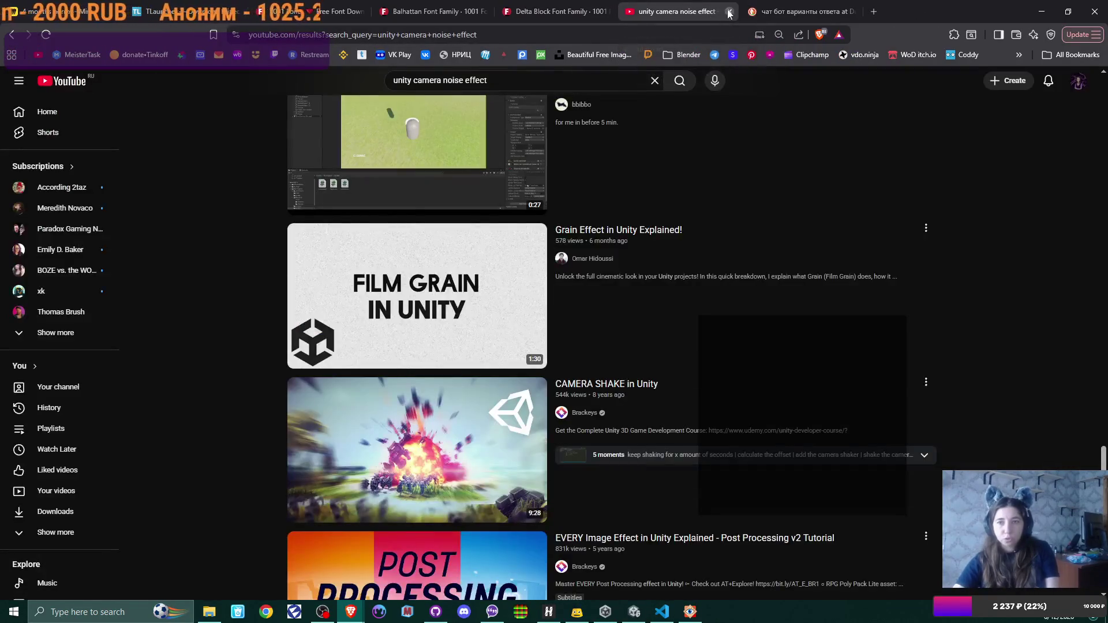
{"action": "left_click", "coordinate": [729, 11]}
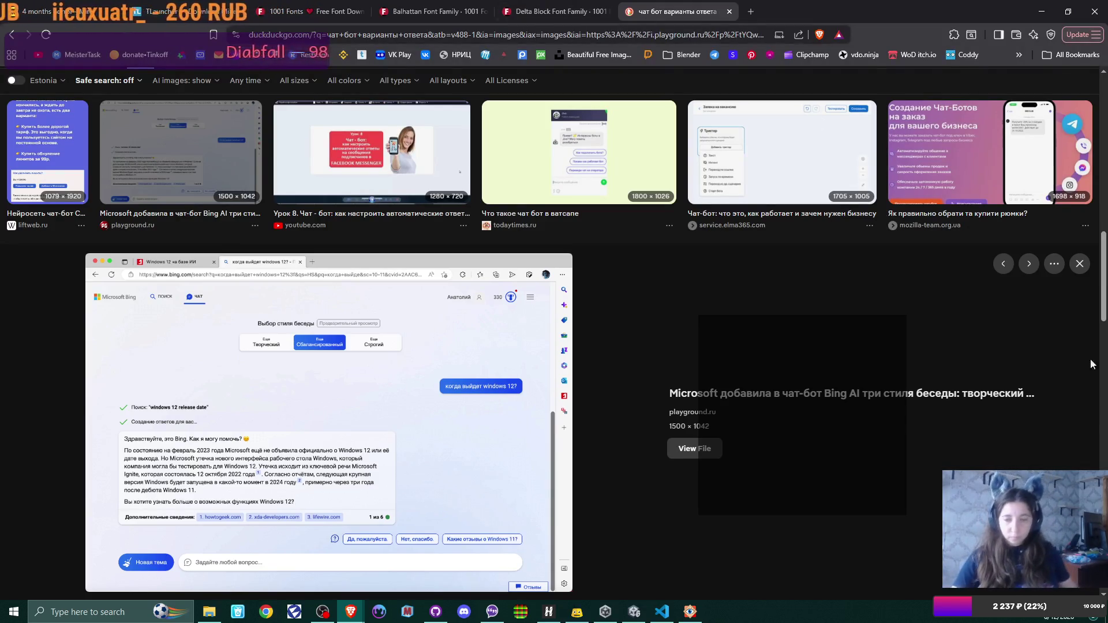
{"action": "left_click", "coordinate": [637, 612]}
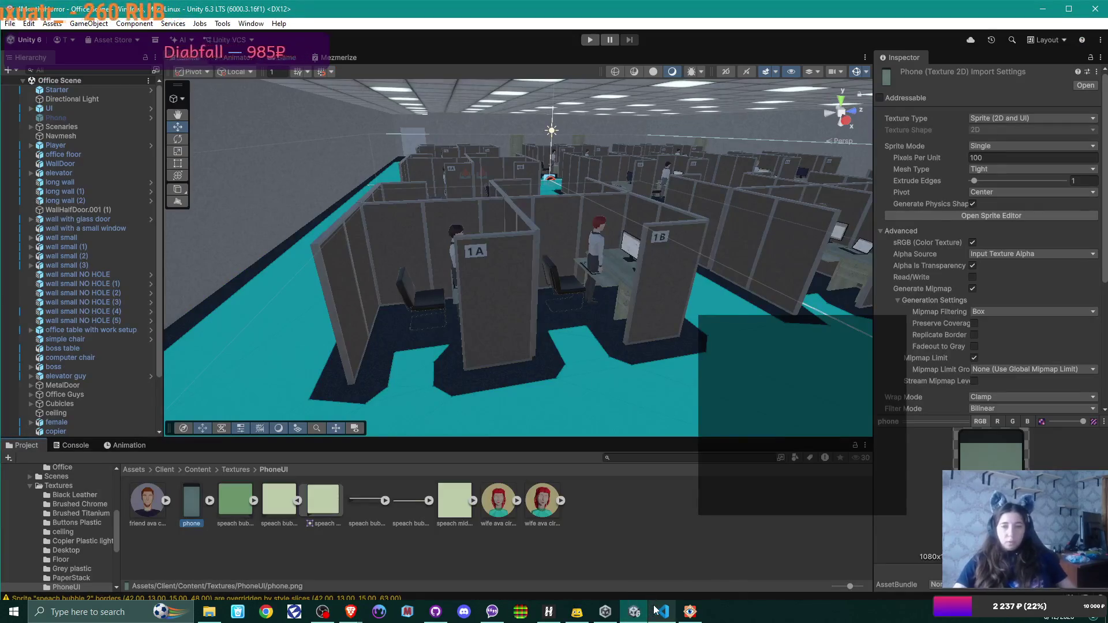
{"action": "mouse_move", "coordinate": [690, 612]}
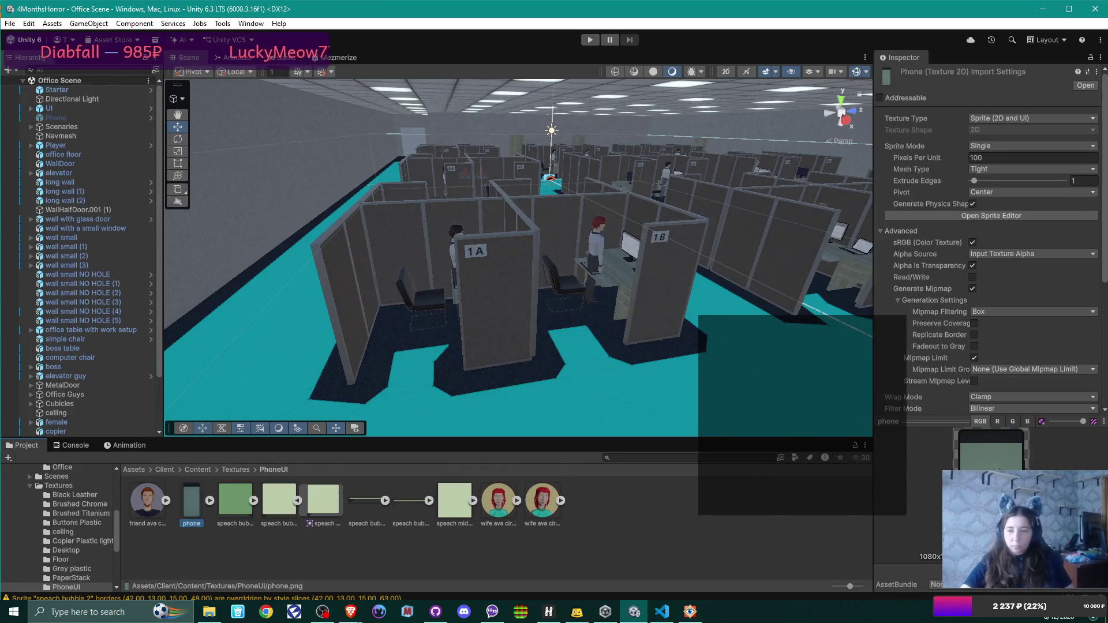
{"action": "left_click", "coordinate": [66, 118]}
{"action": "left_click", "coordinate": [1044, 274]}
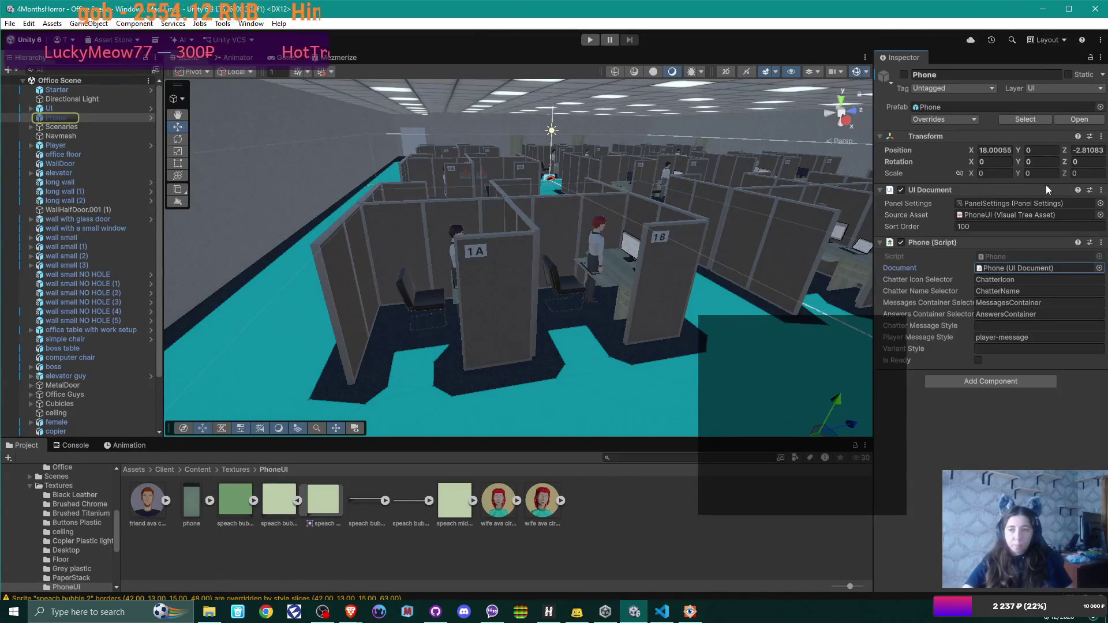
{"action": "double_click", "coordinate": [1040, 215]}
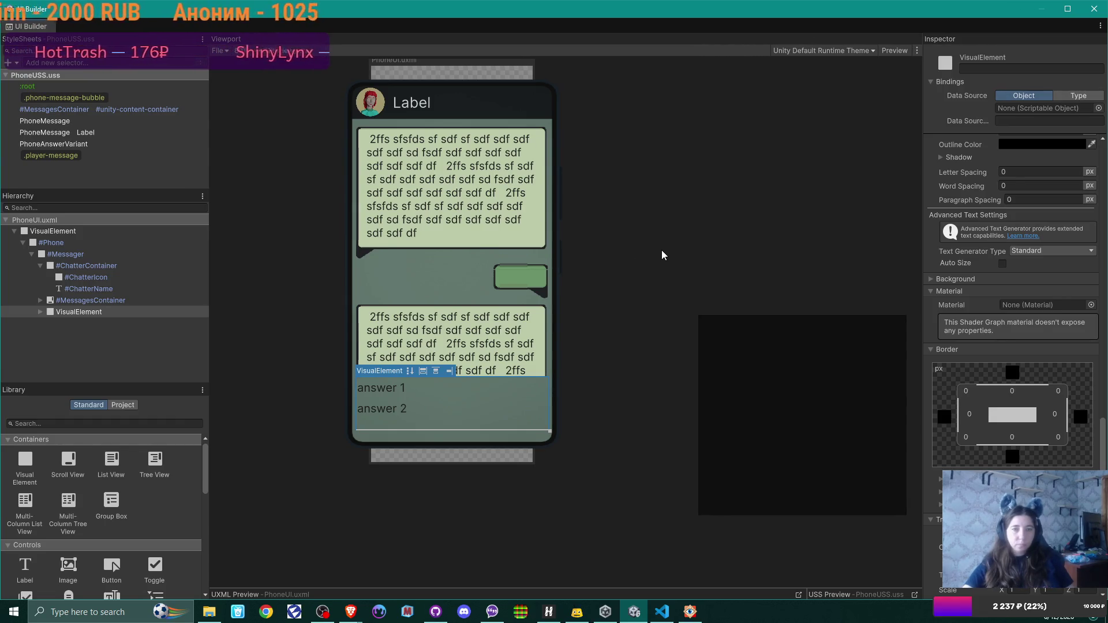
{"action": "left_click", "coordinate": [376, 103]}
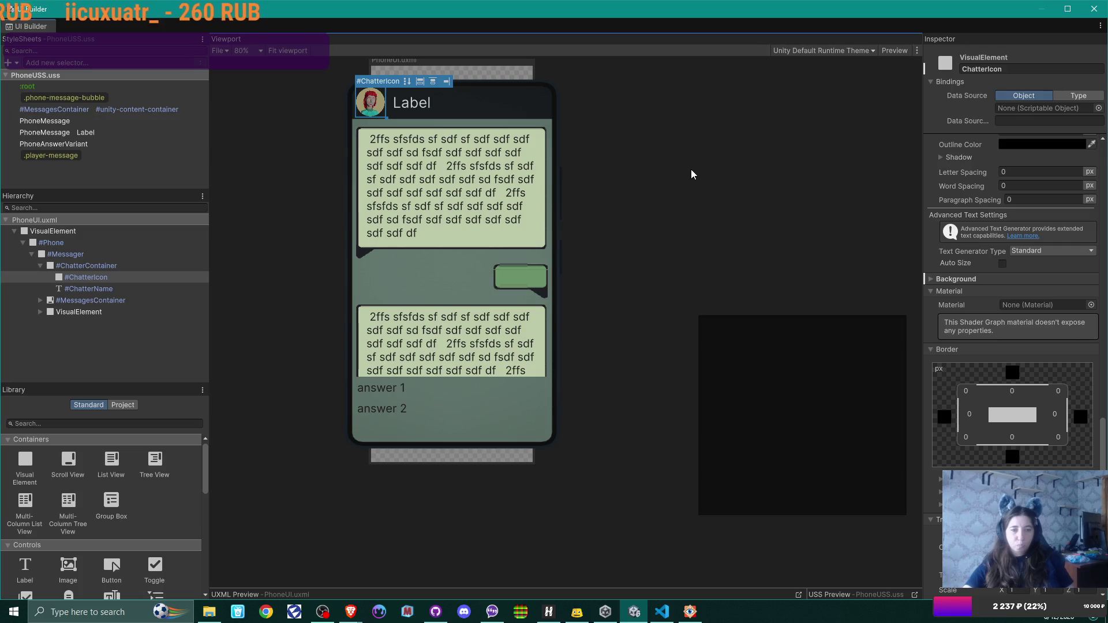
{"action": "left_click", "coordinate": [72, 267]}
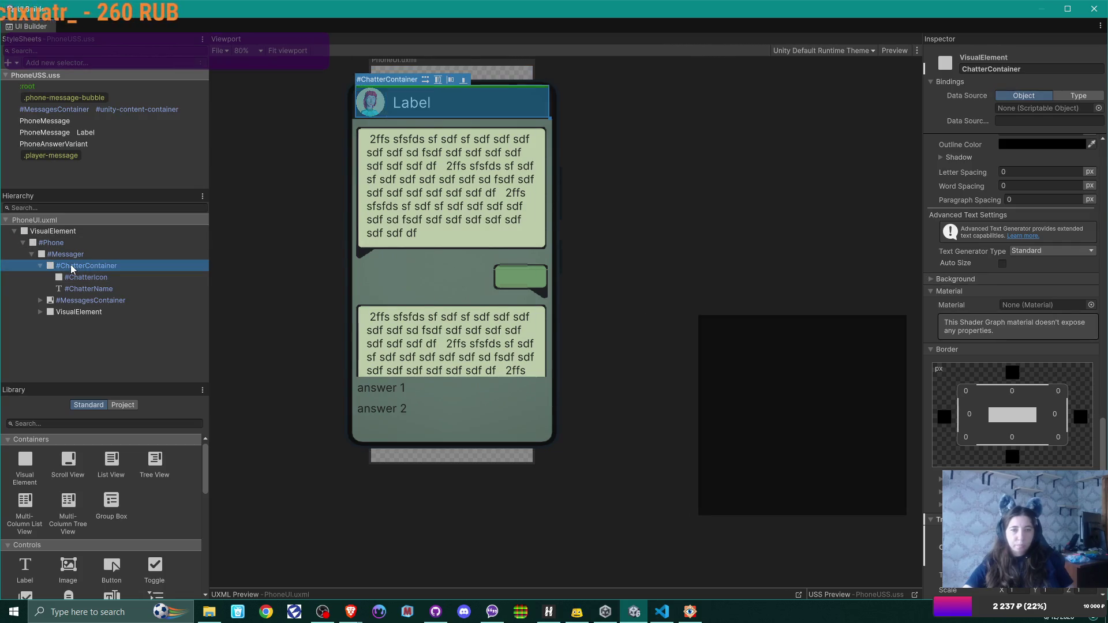
{"action": "scroll", "coordinate": [1073, 288], "scroll_direction": "up", "scroll_amount": 5}
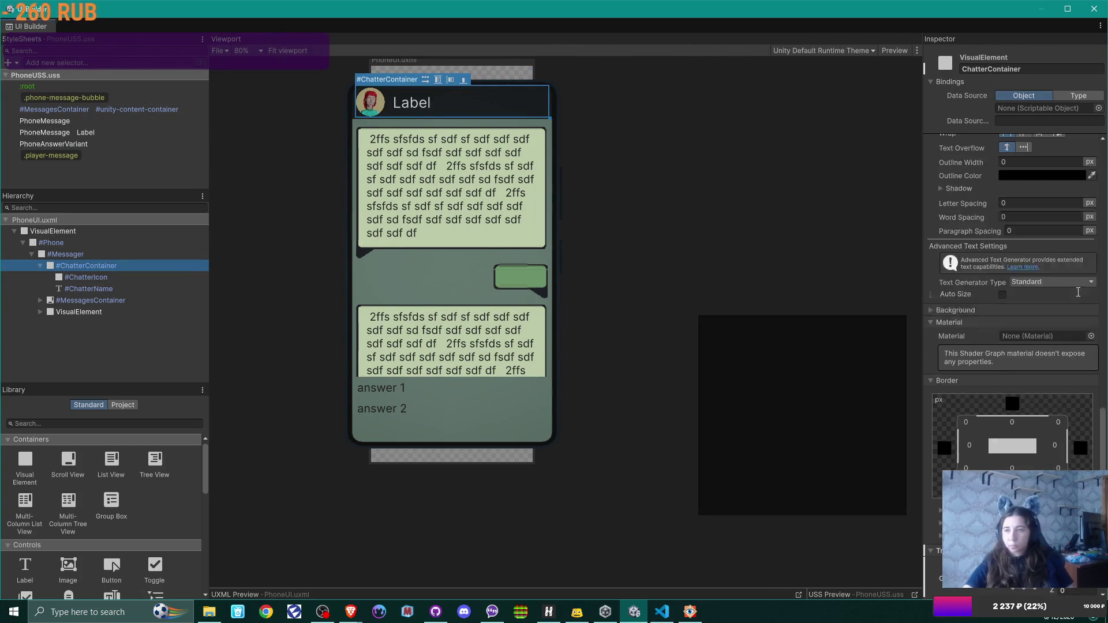
{"action": "scroll", "coordinate": [1076, 292], "scroll_direction": "up", "scroll_amount": 10}
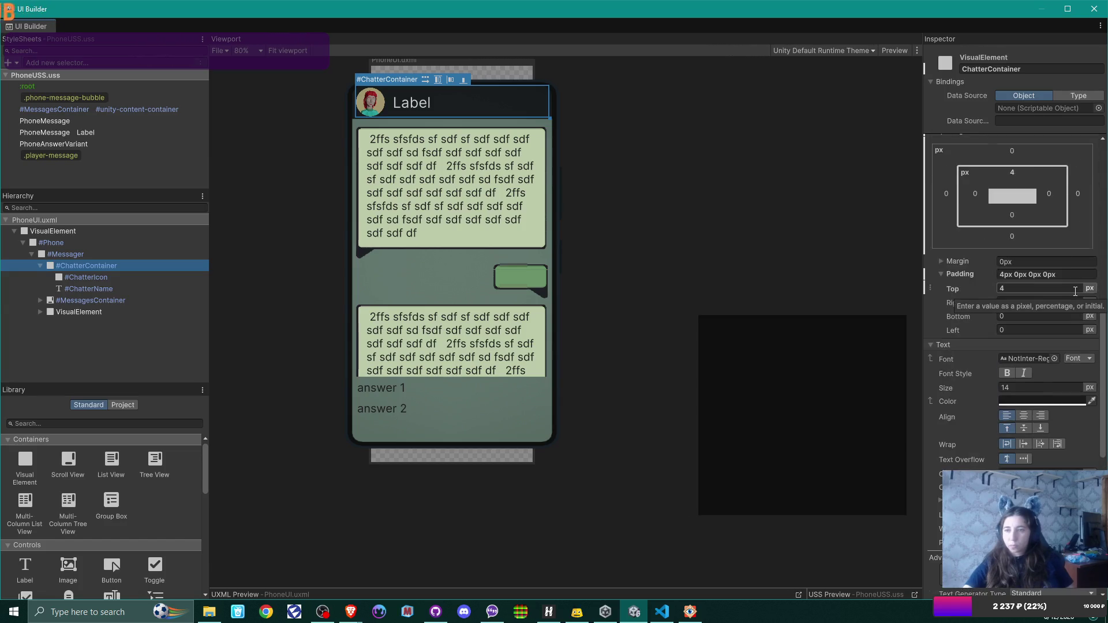
{"action": "scroll", "coordinate": [1075, 291], "scroll_direction": "up", "scroll_amount": 1}
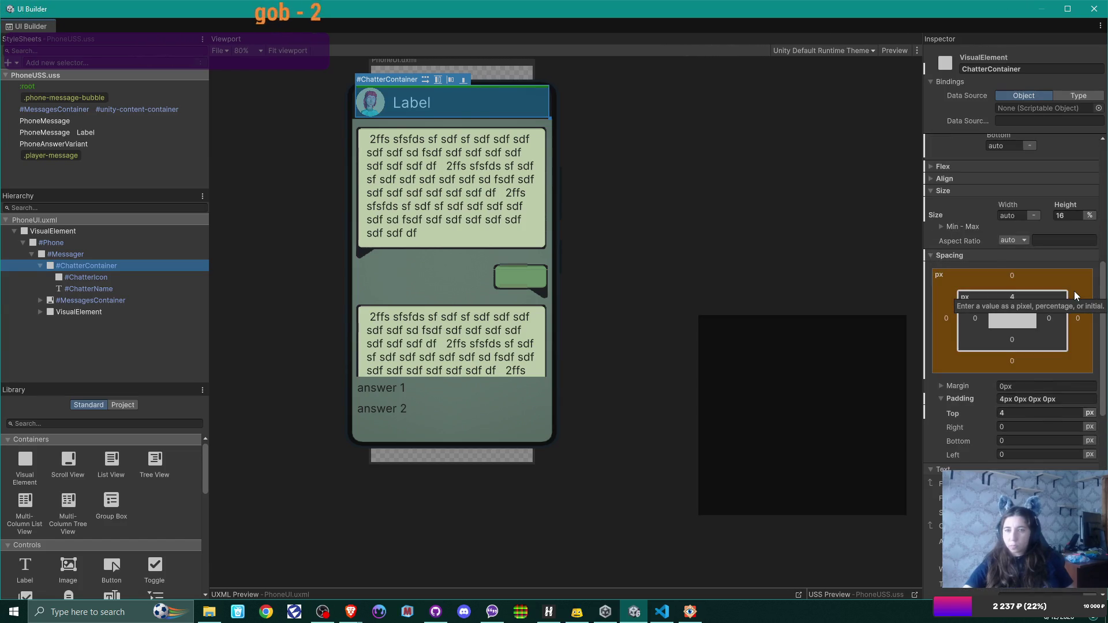
{"action": "left_click", "coordinate": [70, 254]}
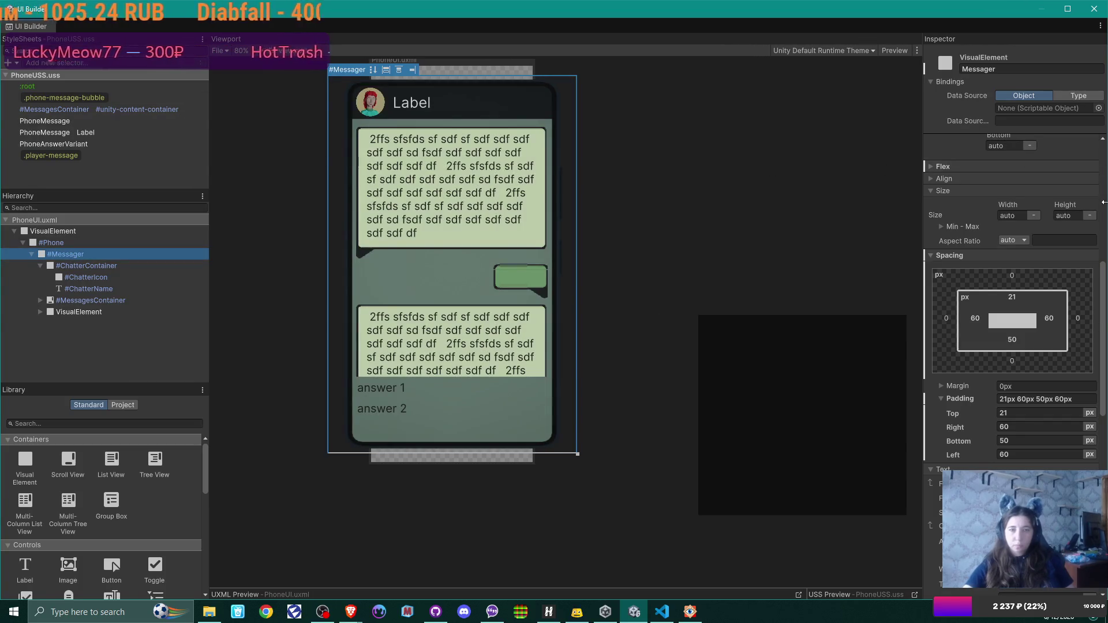
{"action": "left_click", "coordinate": [56, 243]}
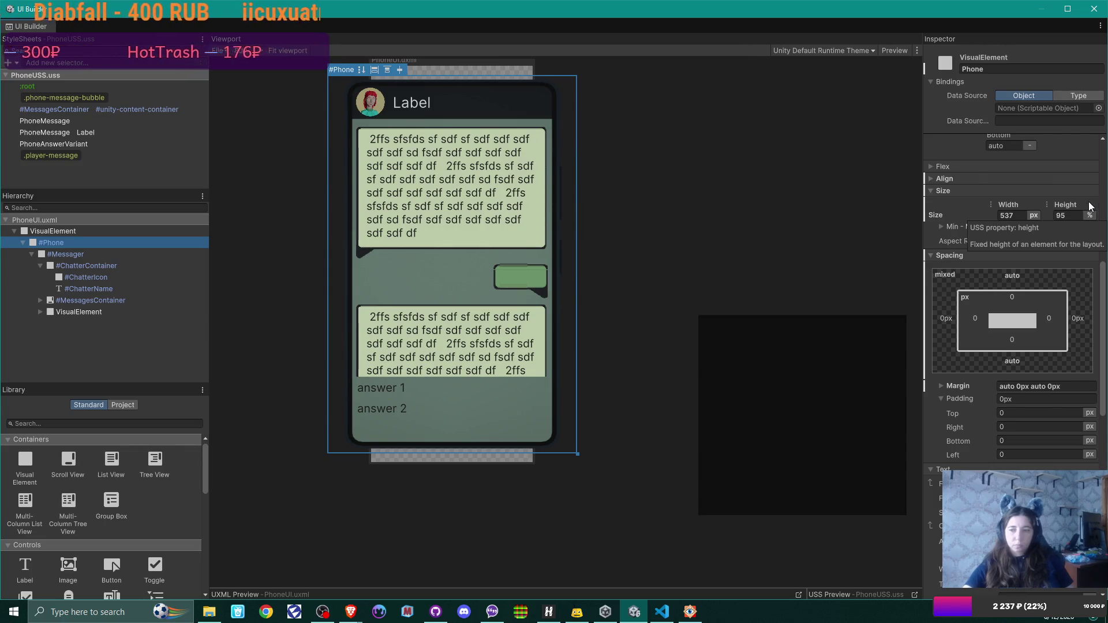
{"action": "scroll", "coordinate": [1090, 207], "scroll_direction": "up", "scroll_amount": 10}
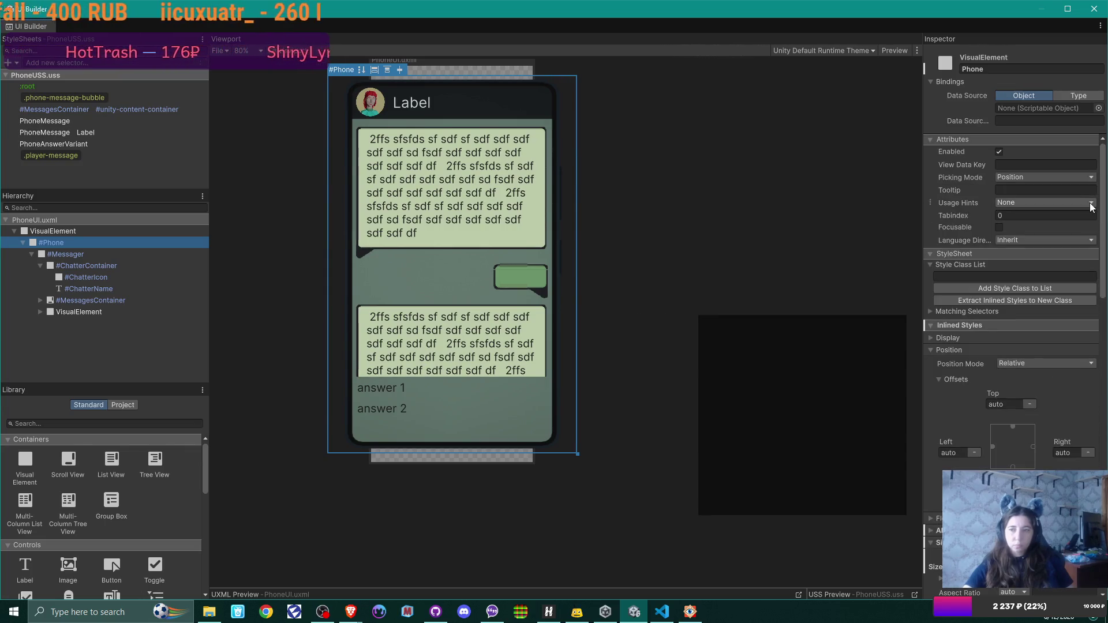
{"action": "scroll", "coordinate": [1091, 206], "scroll_direction": "down", "scroll_amount": 6}
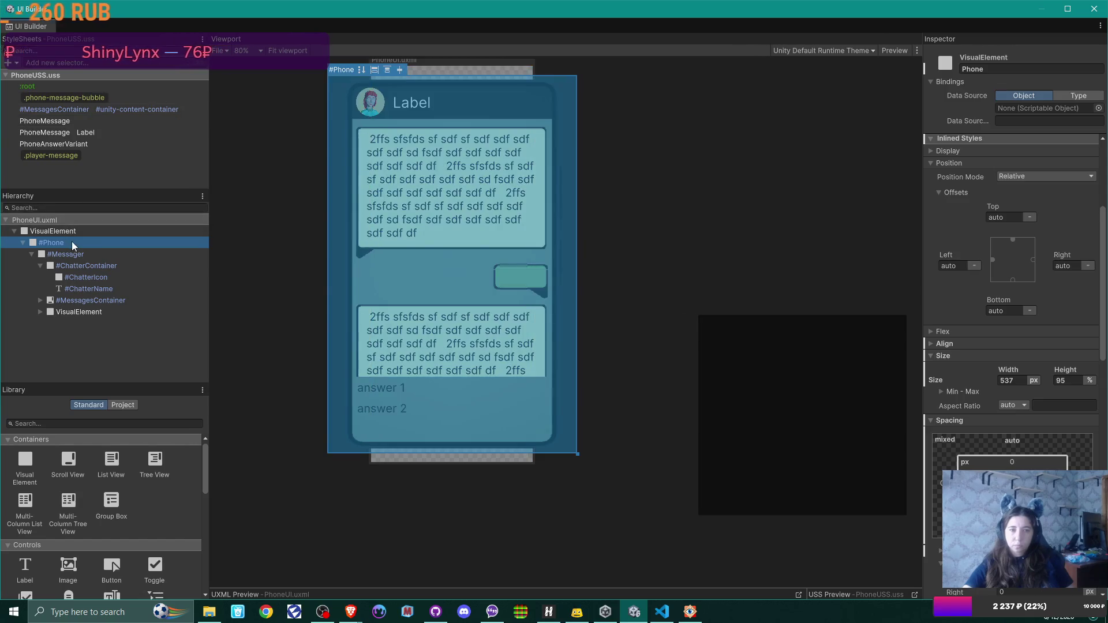
{"action": "left_click", "coordinate": [57, 231]}
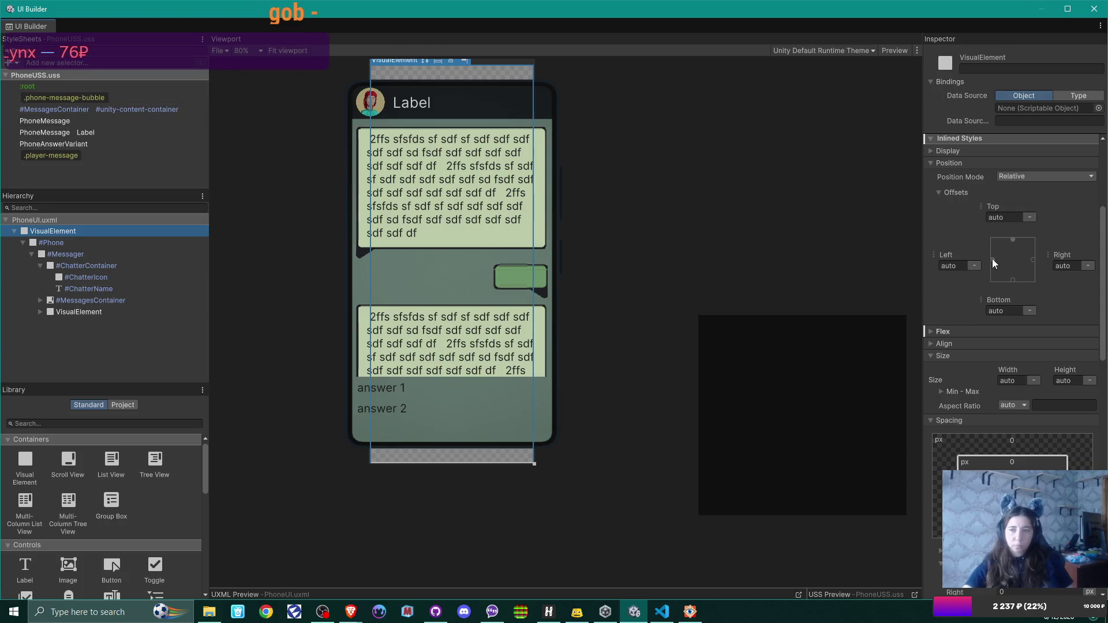
{"action": "scroll", "coordinate": [1077, 274], "scroll_direction": "down", "scroll_amount": 3}
{"action": "scroll", "coordinate": [1077, 273], "scroll_direction": "down", "scroll_amount": 5}
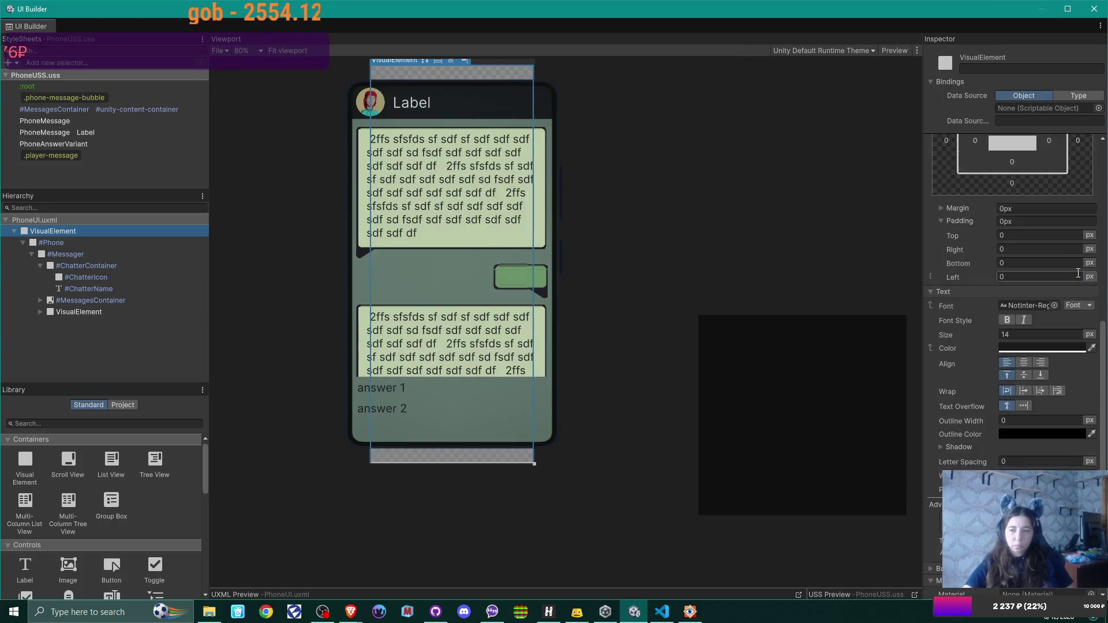
{"action": "scroll", "coordinate": [1078, 269], "scroll_direction": "up", "scroll_amount": 6}
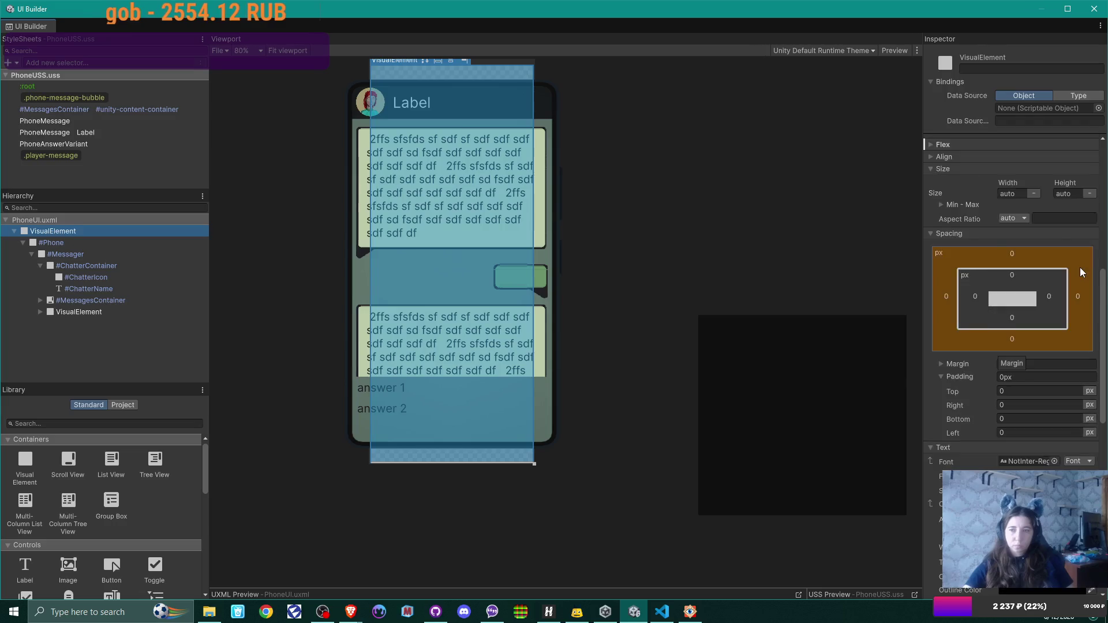
{"action": "scroll", "coordinate": [1080, 268], "scroll_direction": "up", "scroll_amount": 2}
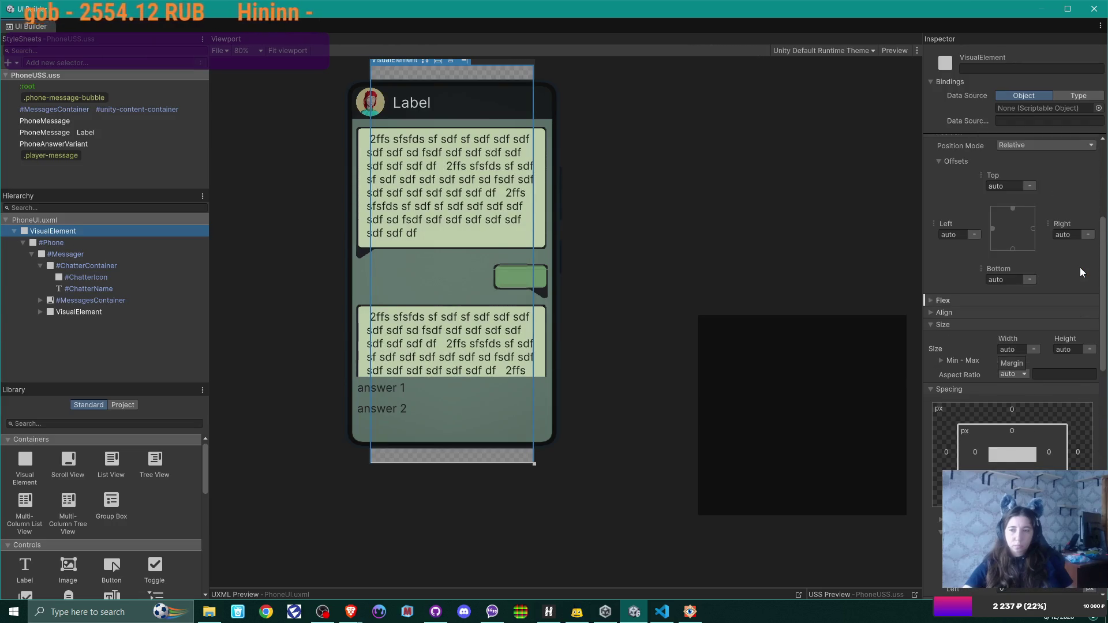
{"action": "left_click", "coordinate": [1065, 350]}
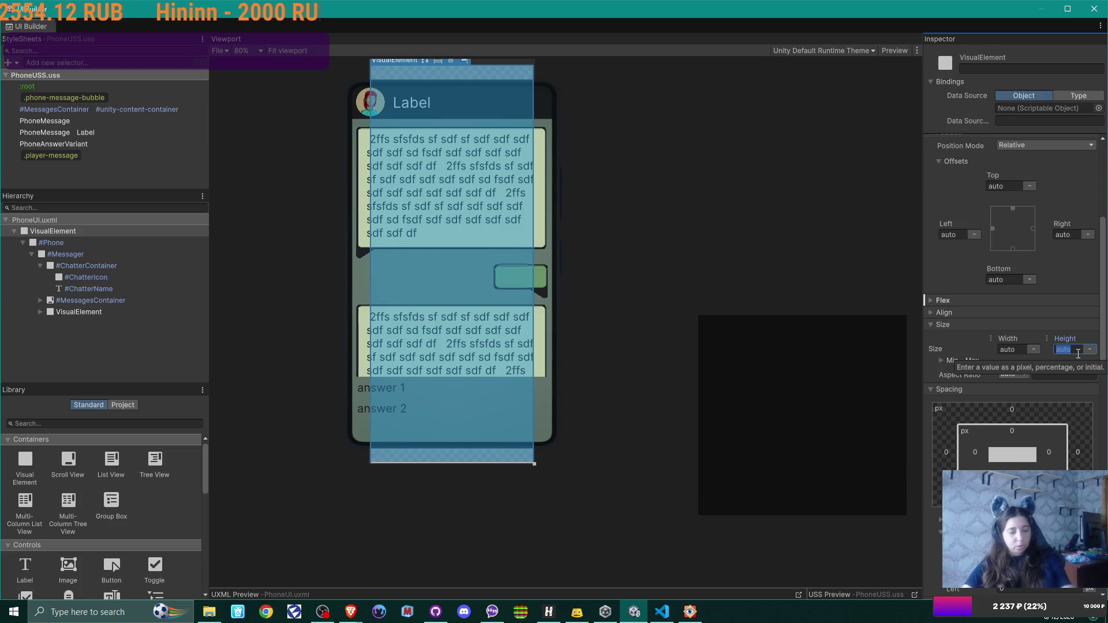
{"action": "type", "text": "95"}
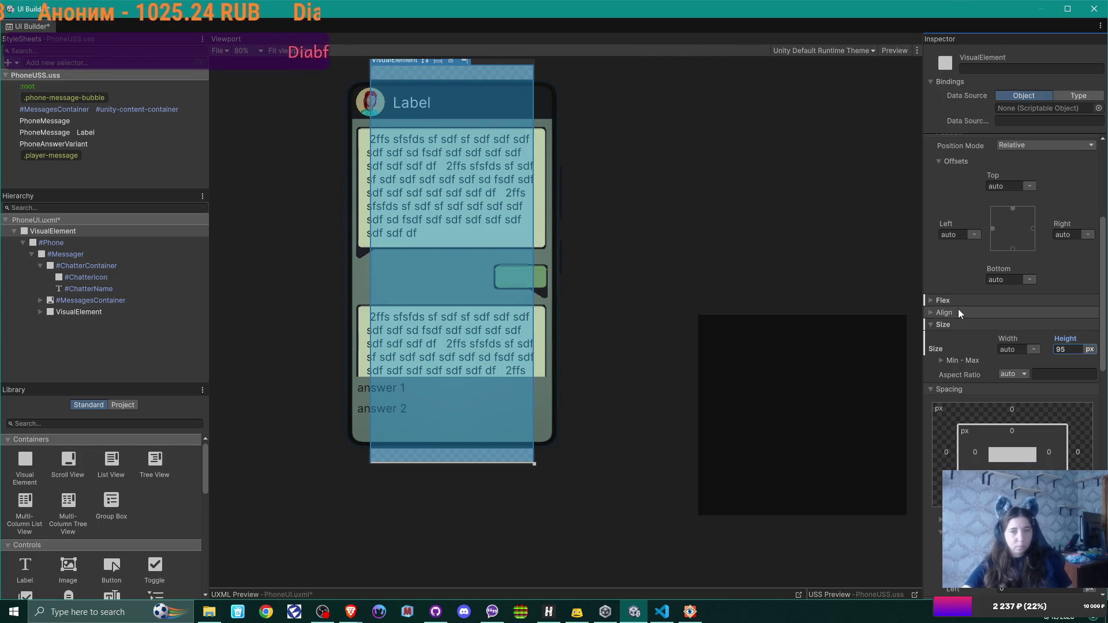
{"action": "left_click_drag", "start_coordinate": [713, 208], "coordinate": [684, 264]}
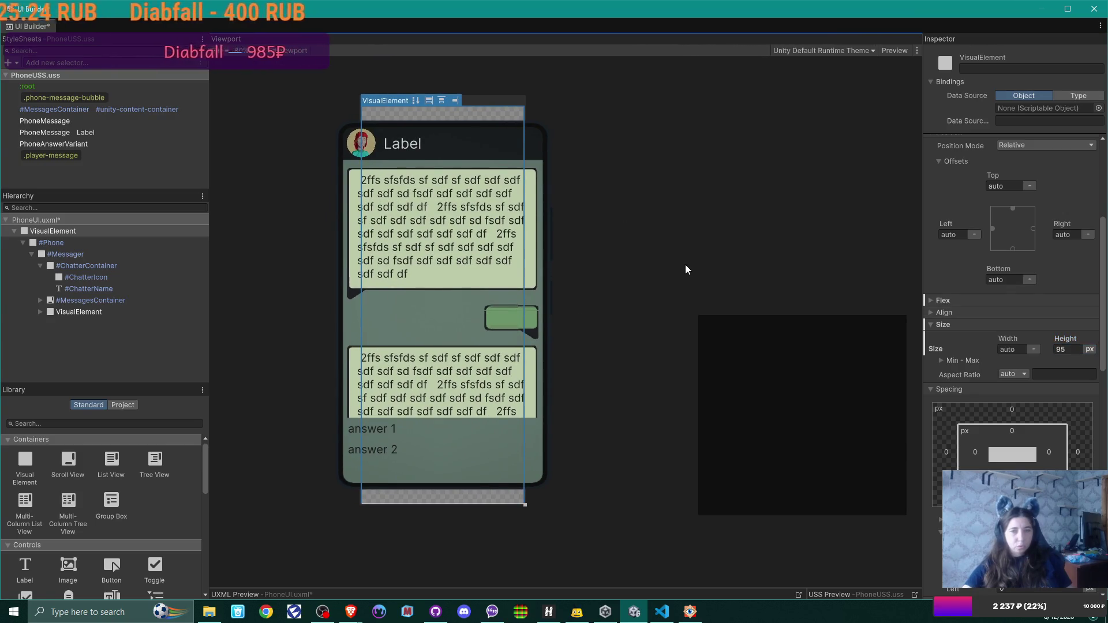
{"action": "left_click", "coordinate": [1090, 350]}
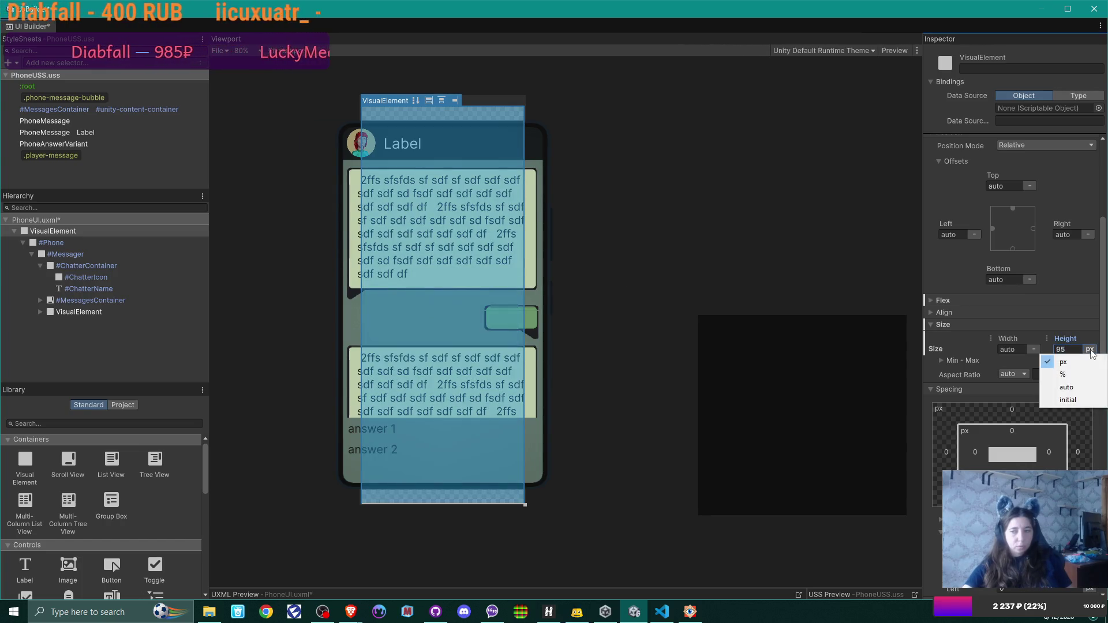
{"action": "left_click", "coordinate": [1067, 388]}
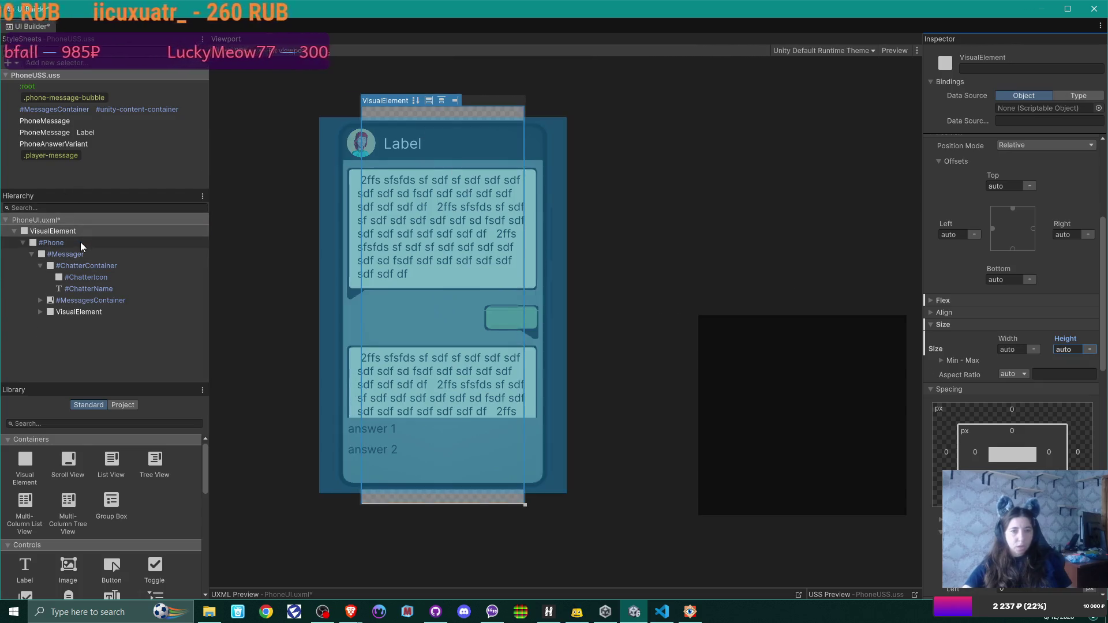
{"action": "left_click", "coordinate": [80, 244]}
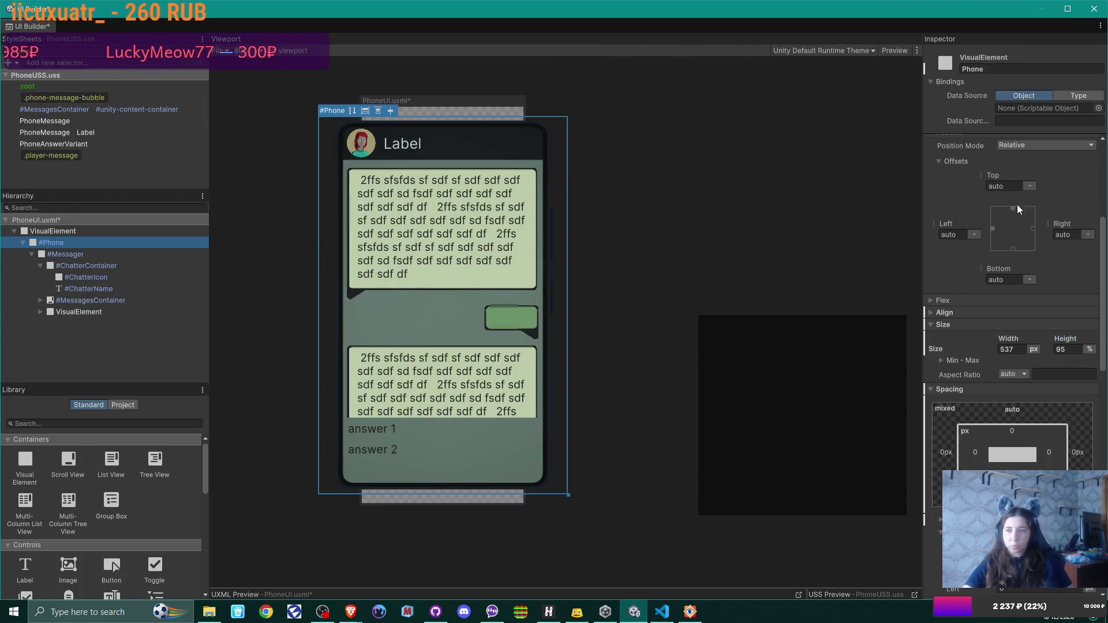
{"action": "scroll", "coordinate": [1026, 241], "scroll_direction": "up", "scroll_amount": 4}
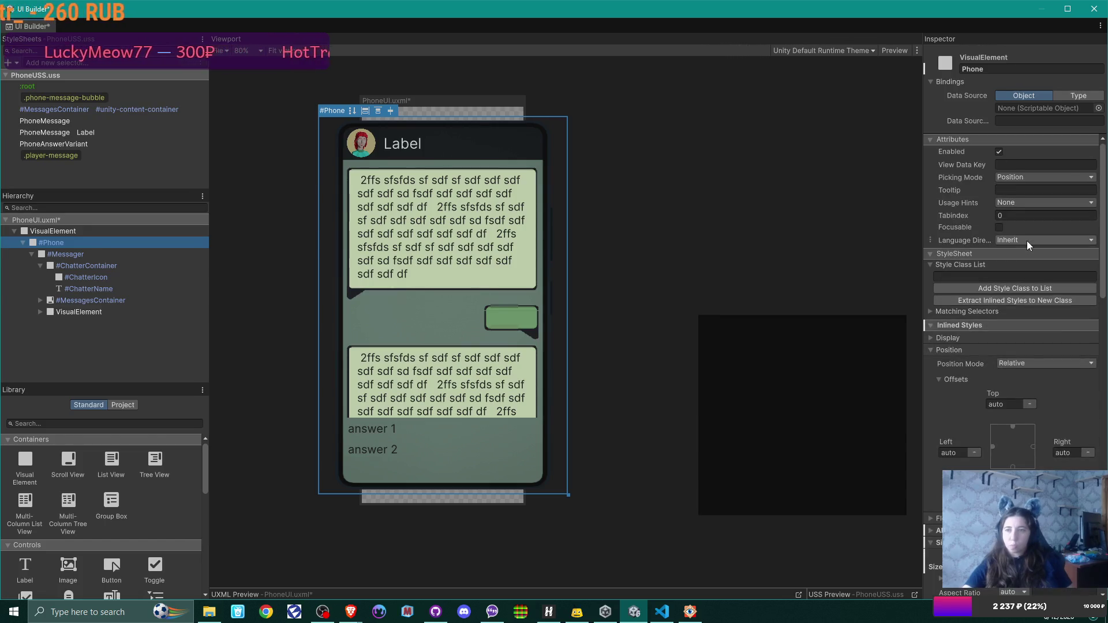
{"action": "scroll", "coordinate": [1027, 241], "scroll_direction": "down", "scroll_amount": 8}
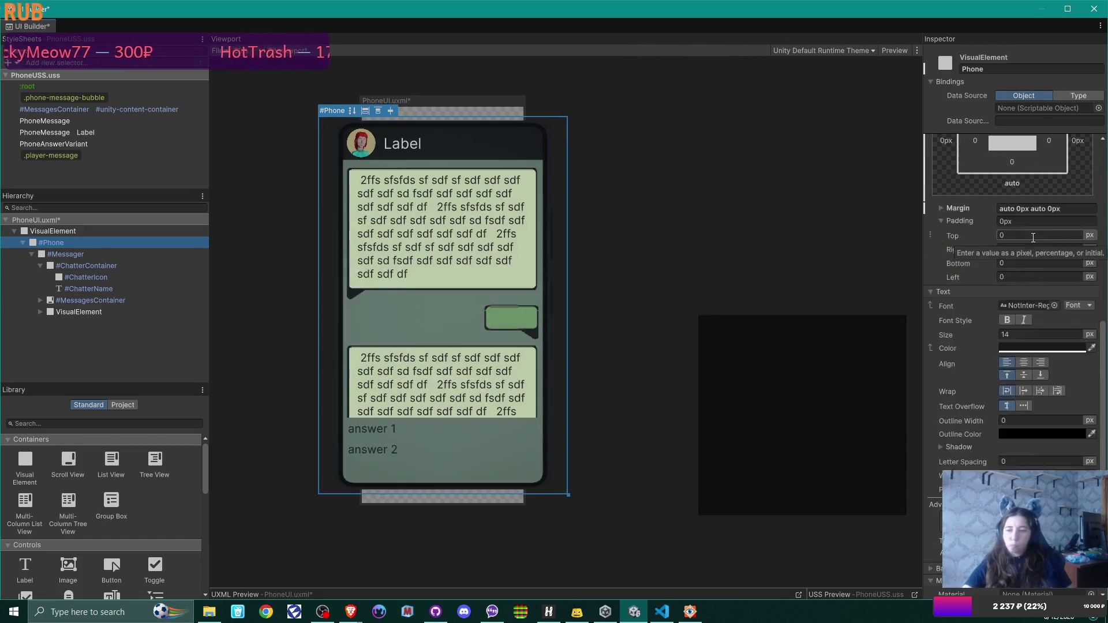
{"action": "scroll", "coordinate": [1033, 238], "scroll_direction": "down", "scroll_amount": 6}
{"action": "scroll", "coordinate": [1032, 238], "scroll_direction": "up", "scroll_amount": 3}
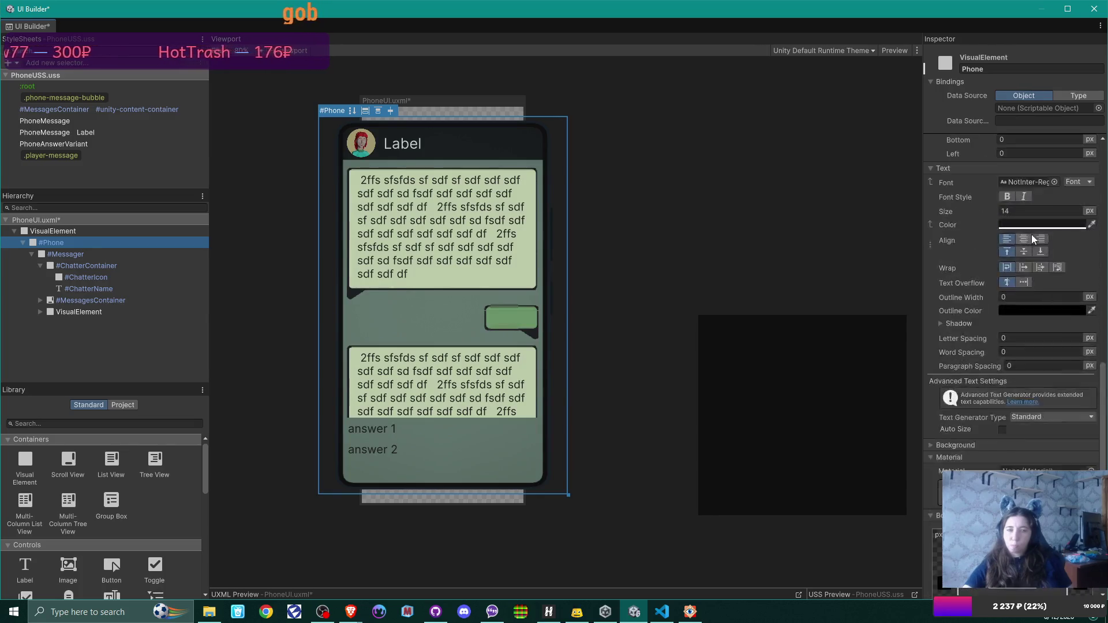
{"action": "scroll", "coordinate": [1031, 235], "scroll_direction": "up", "scroll_amount": 10}
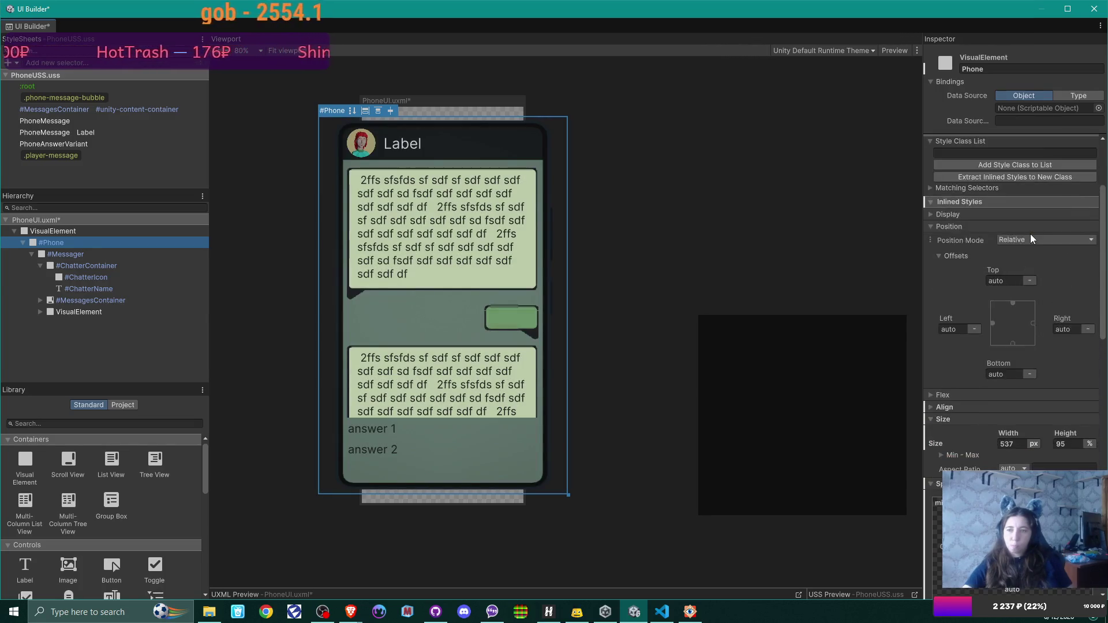
{"action": "scroll", "coordinate": [1031, 237], "scroll_direction": "up", "scroll_amount": 3}
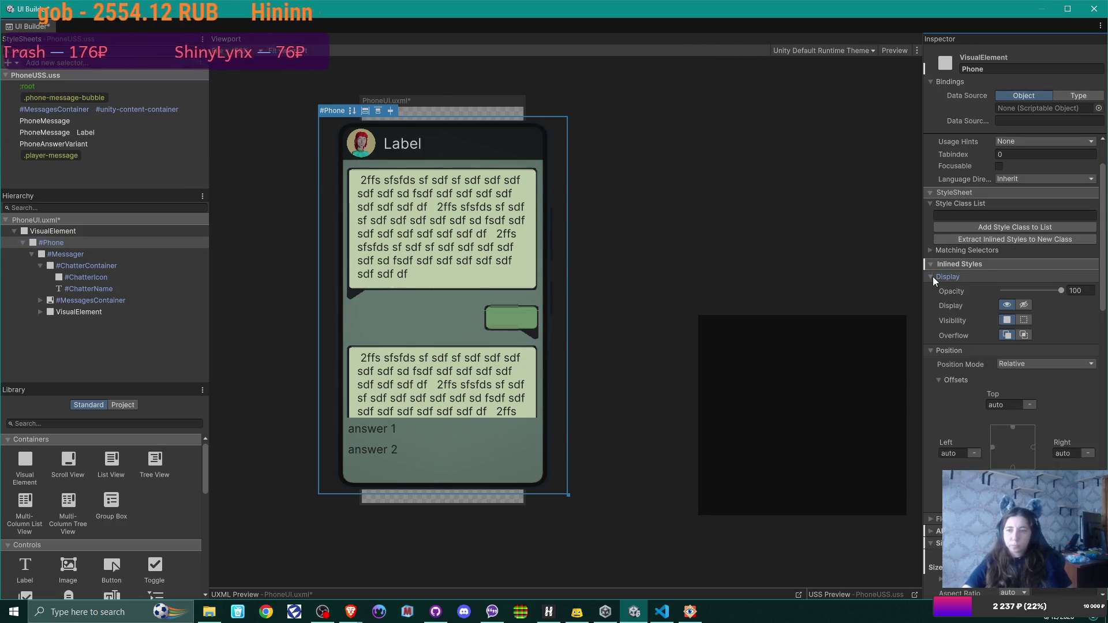
{"action": "scroll", "coordinate": [932, 276], "scroll_direction": "up", "scroll_amount": 3}
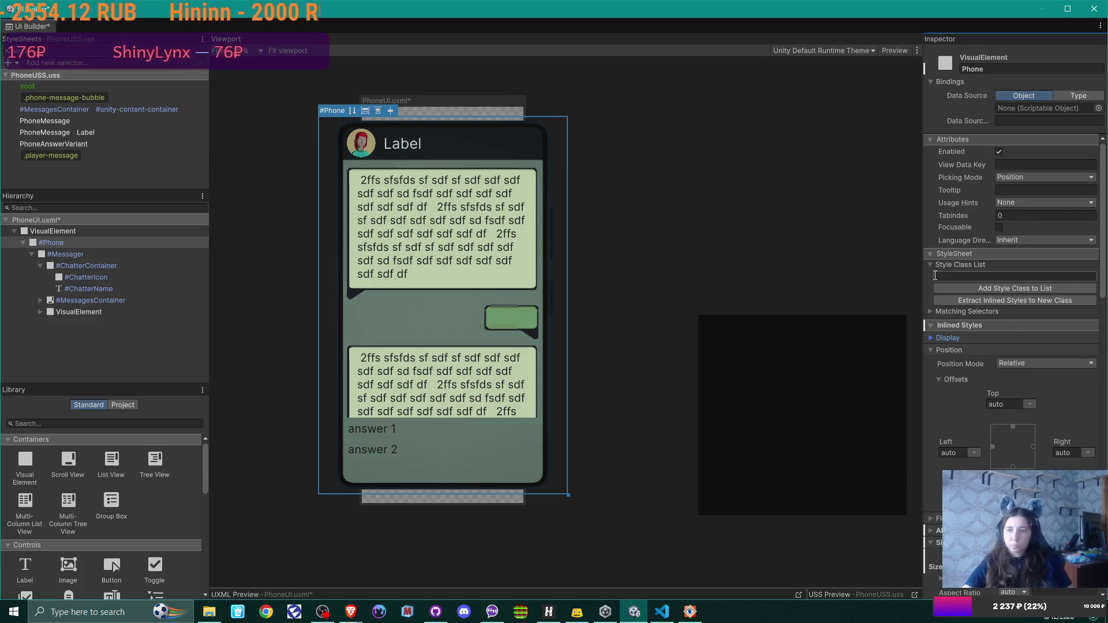
{"action": "left_click", "coordinate": [101, 243]}
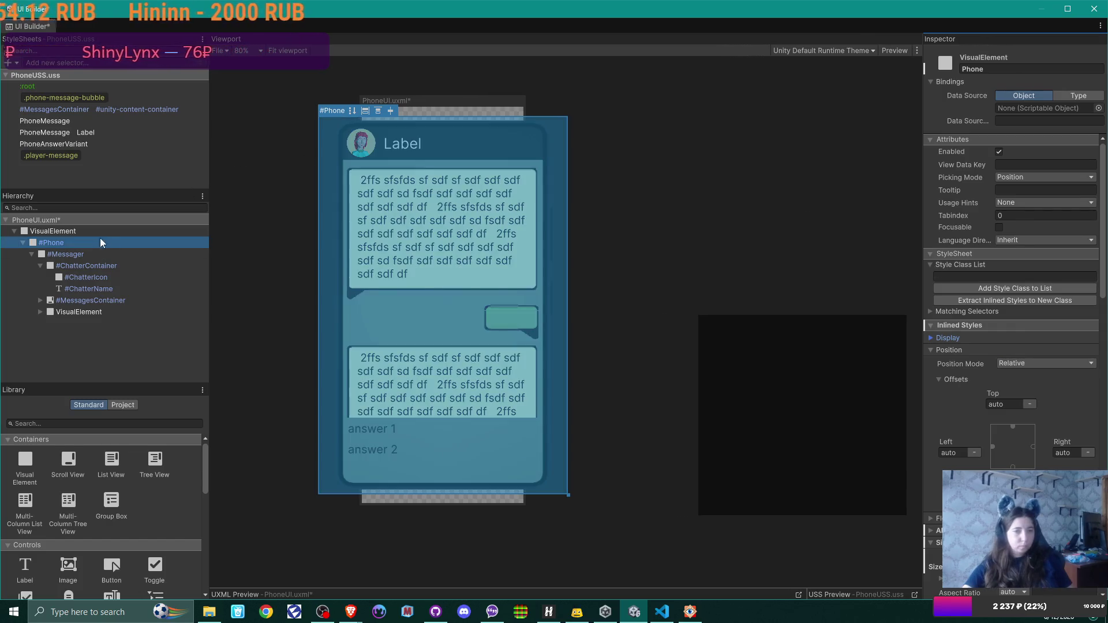
{"action": "left_click", "coordinate": [45, 231]}
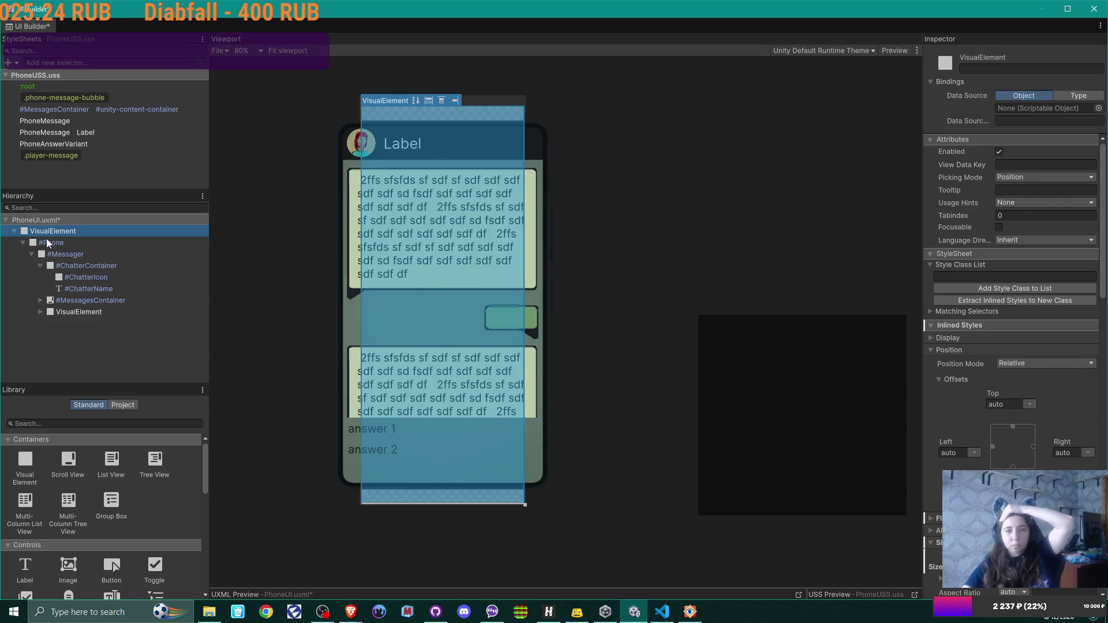
{"action": "left_click", "coordinate": [47, 242]}
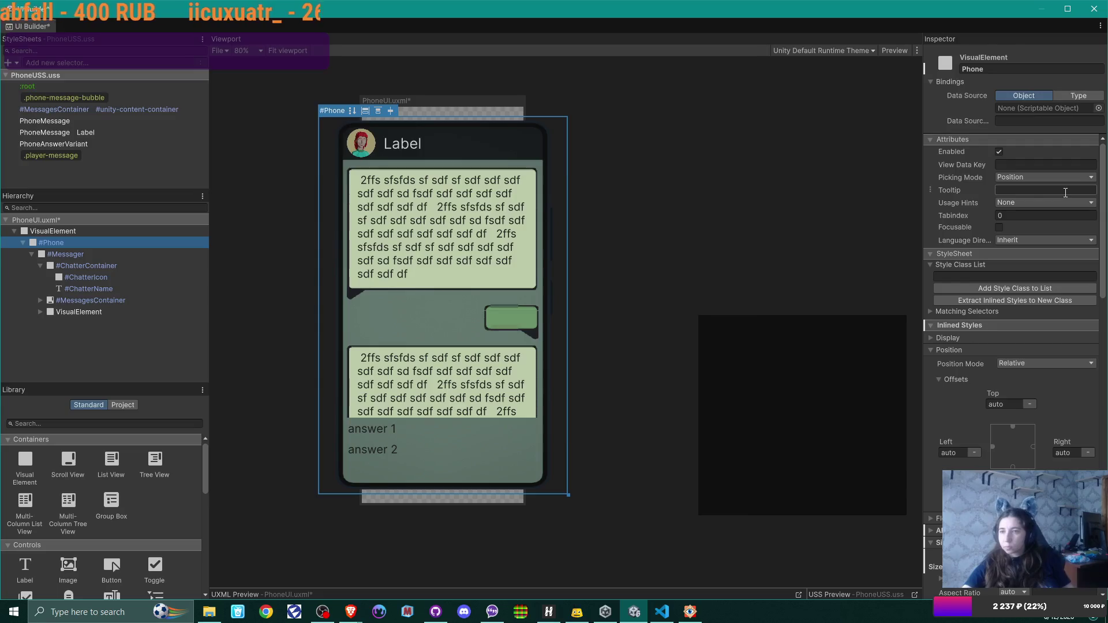
{"action": "scroll", "coordinate": [1064, 196], "scroll_direction": "down", "scroll_amount": 1}
{"action": "scroll", "coordinate": [1068, 237], "scroll_direction": "down", "scroll_amount": 5}
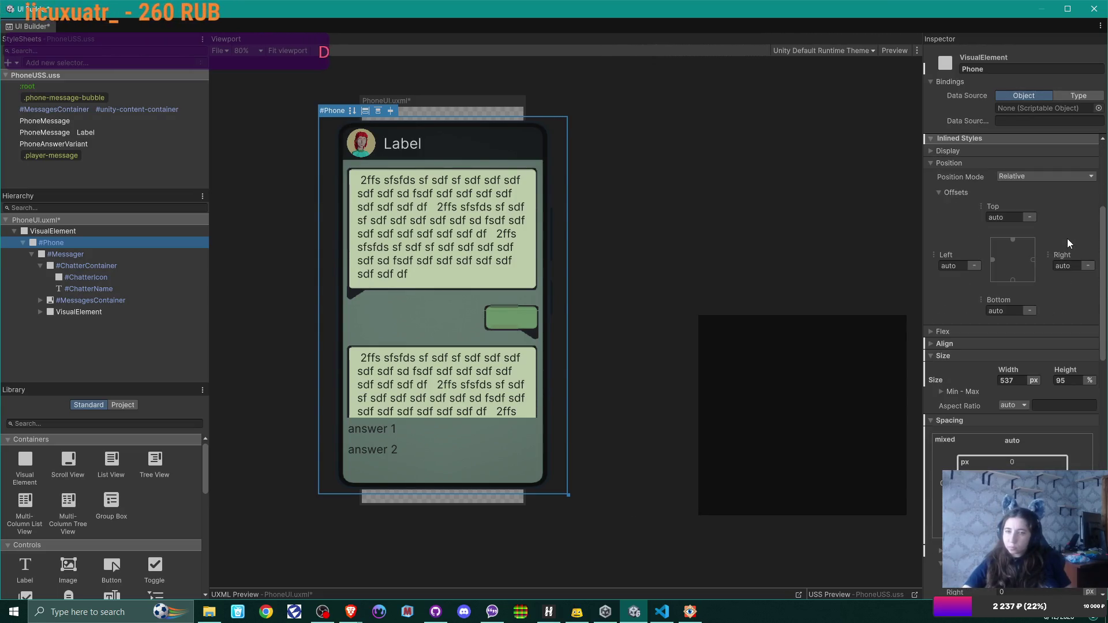
{"action": "scroll", "coordinate": [1067, 238], "scroll_direction": "down", "scroll_amount": 5}
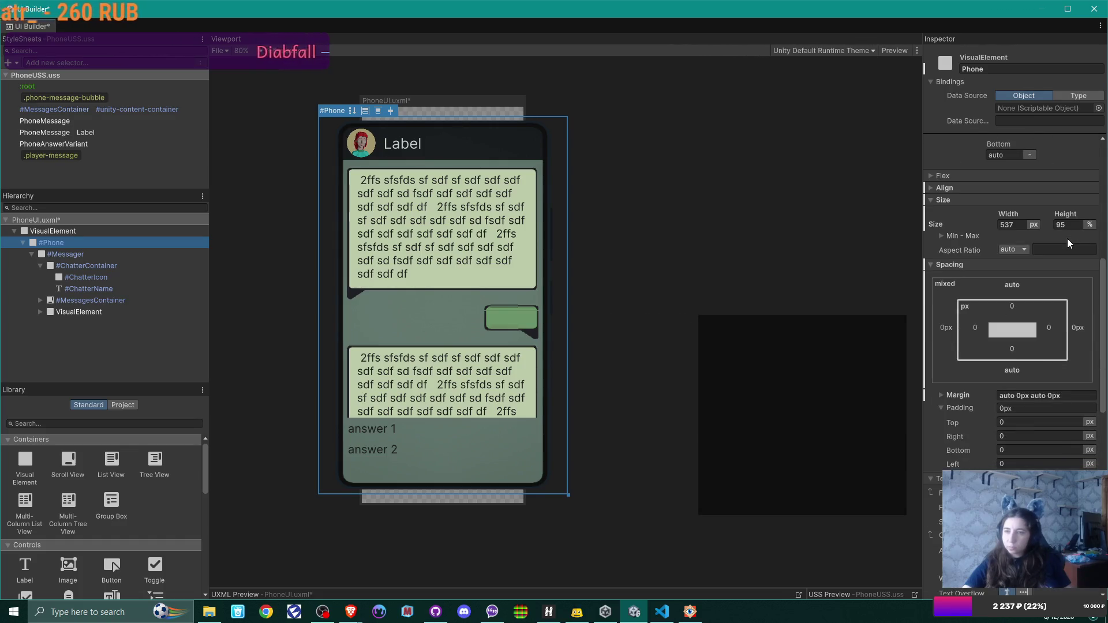
{"action": "scroll", "coordinate": [1067, 238], "scroll_direction": "down", "scroll_amount": 14}
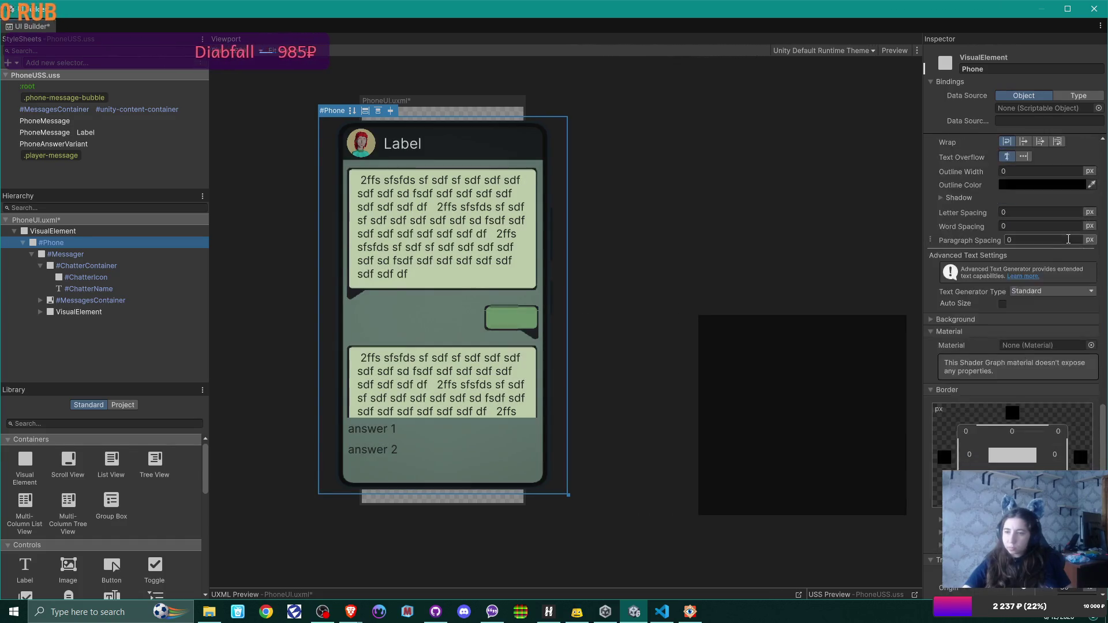
{"action": "scroll", "coordinate": [1067, 238], "scroll_direction": "down", "scroll_amount": 3}
{"action": "scroll", "coordinate": [1068, 238], "scroll_direction": "up", "scroll_amount": 7}
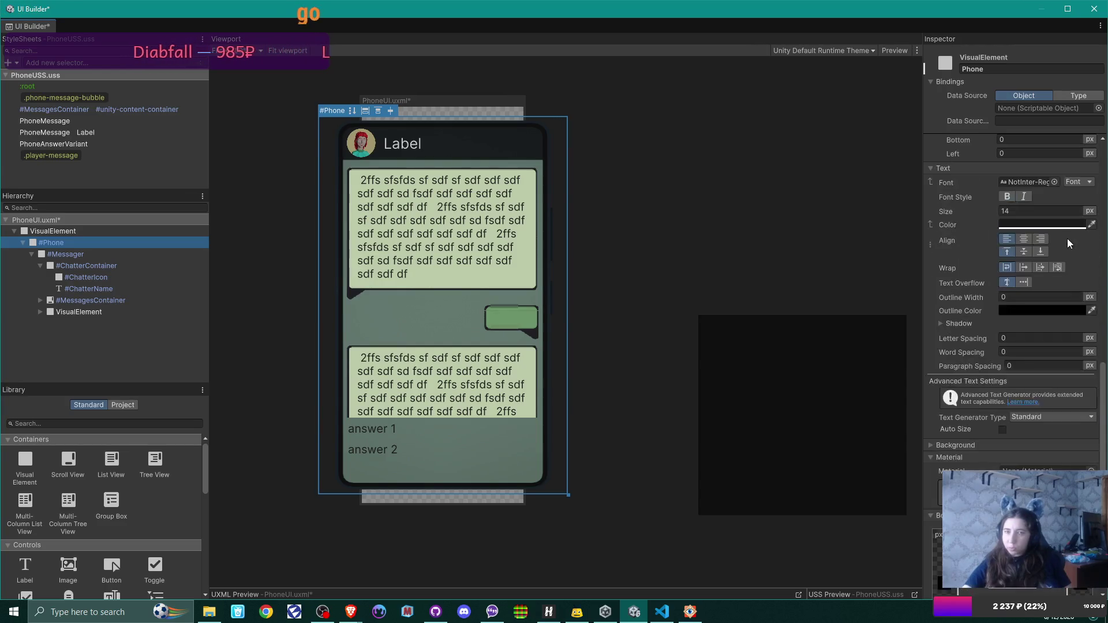
{"action": "scroll", "coordinate": [1068, 238], "scroll_direction": "up", "scroll_amount": 7}
{"action": "scroll", "coordinate": [1067, 242], "scroll_direction": "up", "scroll_amount": 1}
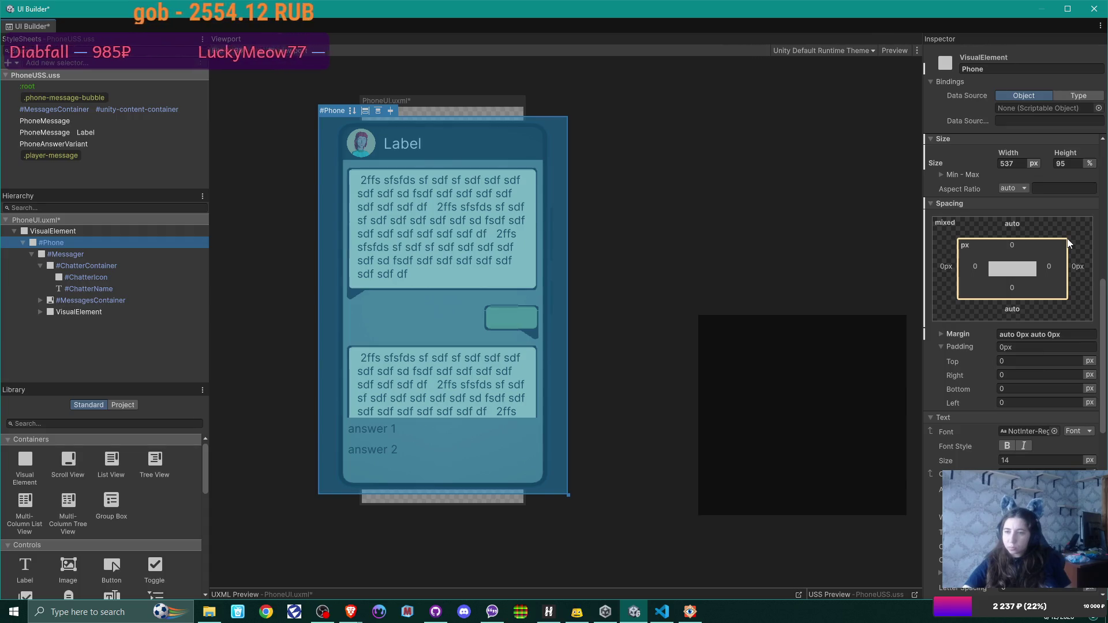
{"action": "scroll", "coordinate": [1068, 240], "scroll_direction": "up", "scroll_amount": 6}
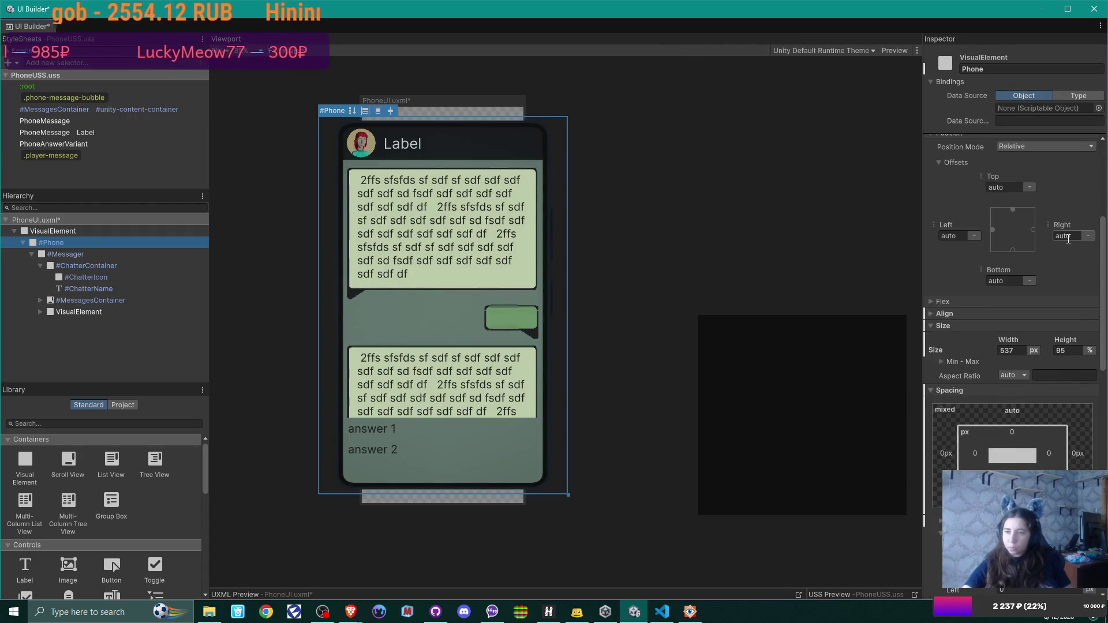
{"action": "scroll", "coordinate": [1068, 238], "scroll_direction": "up", "scroll_amount": 1}
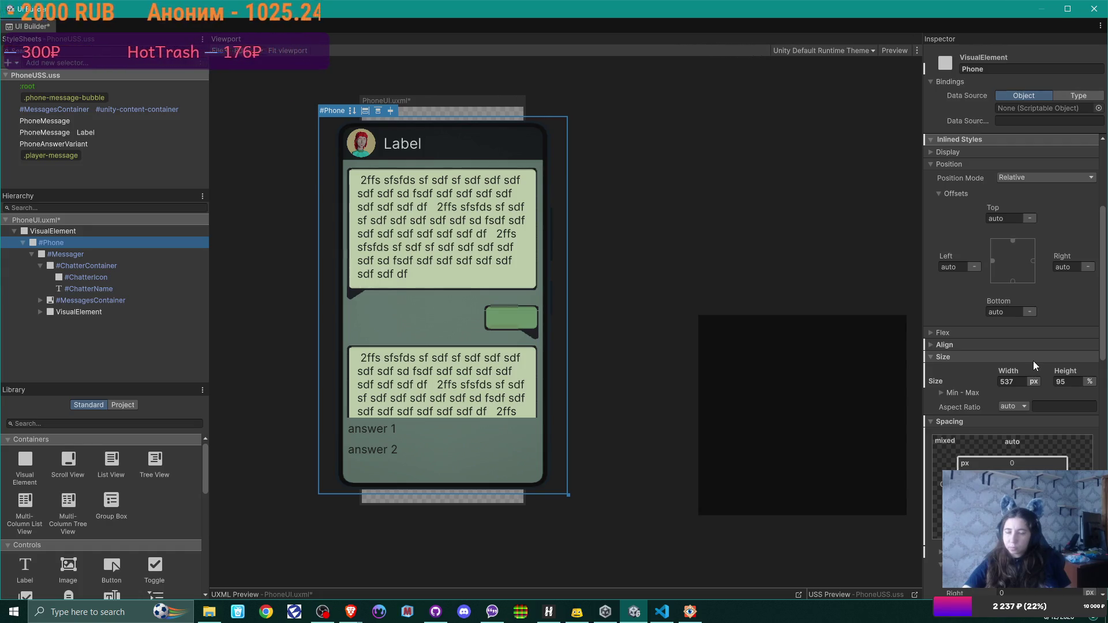
{"action": "scroll", "coordinate": [1033, 361], "scroll_direction": "up", "scroll_amount": 4}
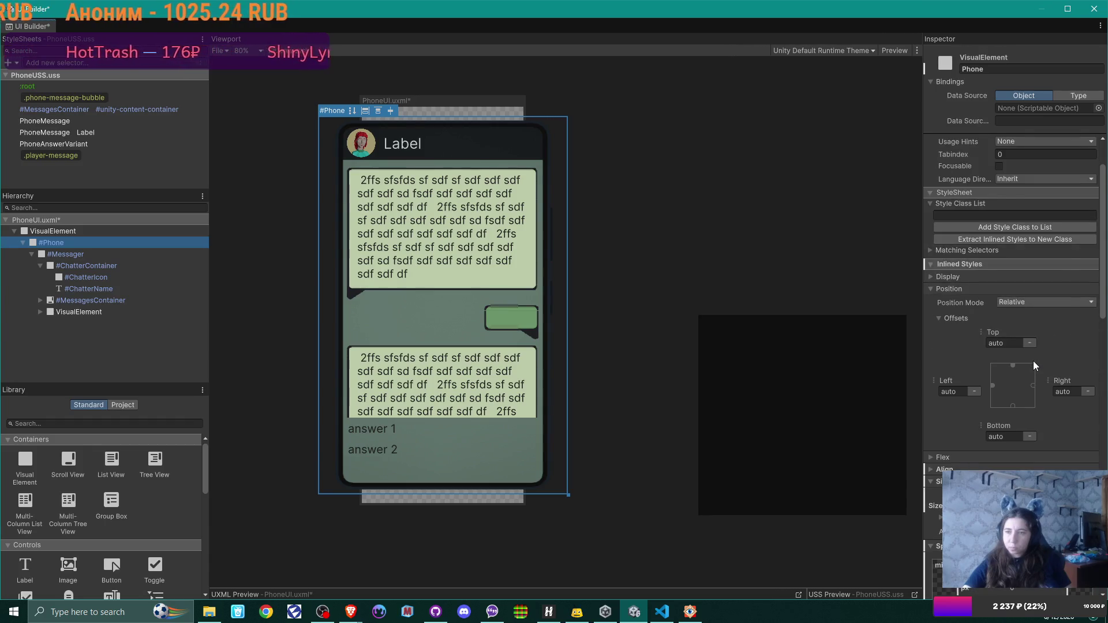
{"action": "scroll", "coordinate": [1033, 361], "scroll_direction": "up", "scroll_amount": 2}
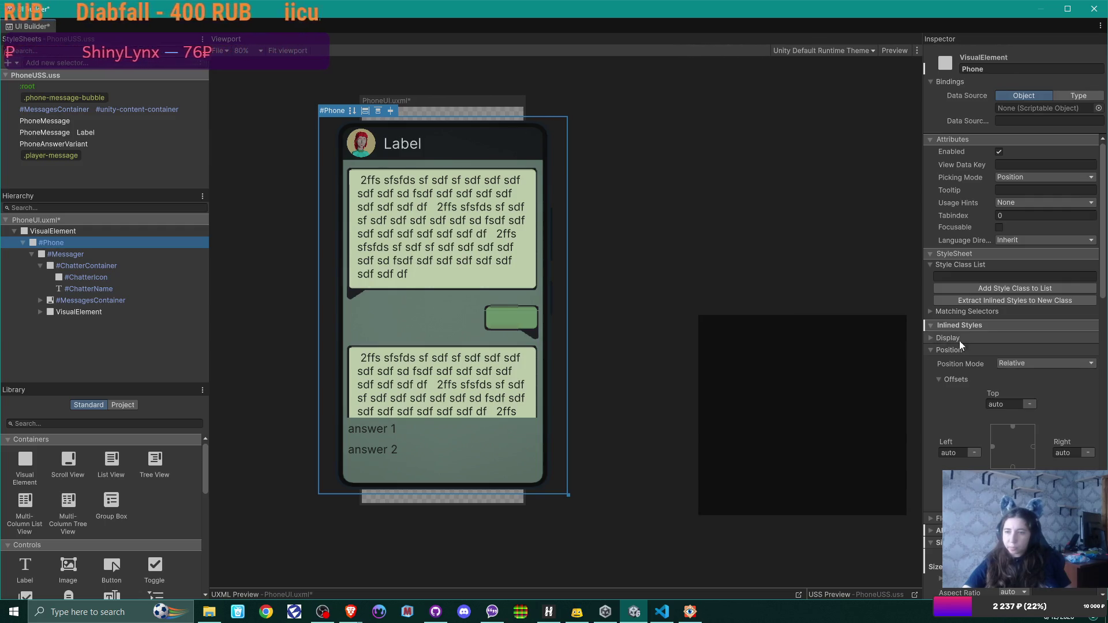
{"action": "left_click", "coordinate": [928, 341]}
{"action": "left_click", "coordinate": [927, 341]}
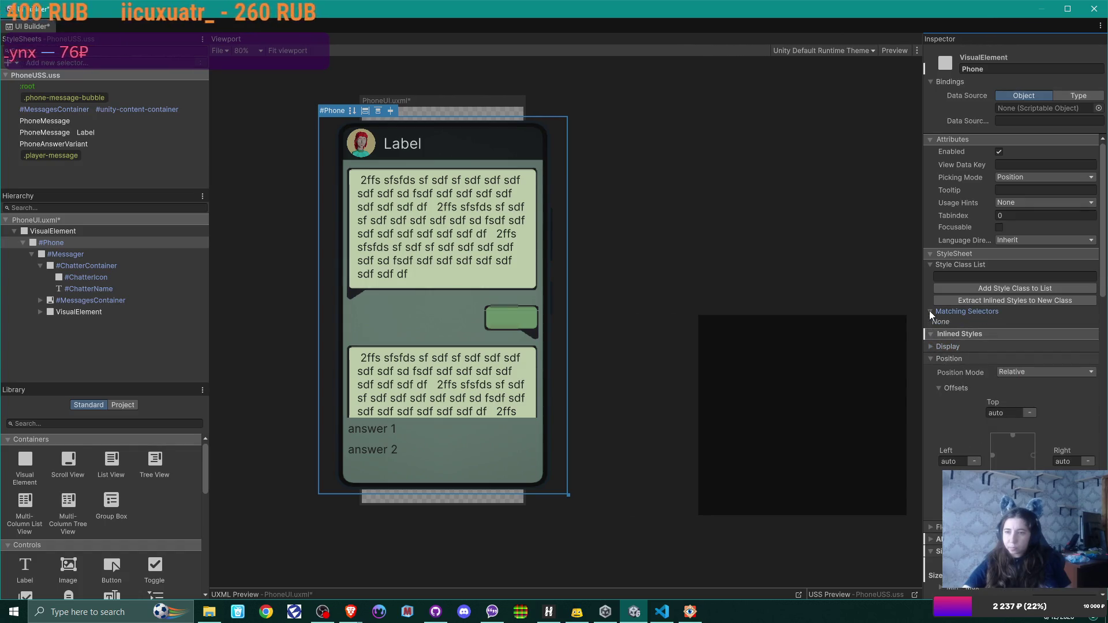
{"action": "scroll", "coordinate": [961, 329], "scroll_direction": "down", "scroll_amount": 5}
{"action": "scroll", "coordinate": [962, 329], "scroll_direction": "down", "scroll_amount": 13}
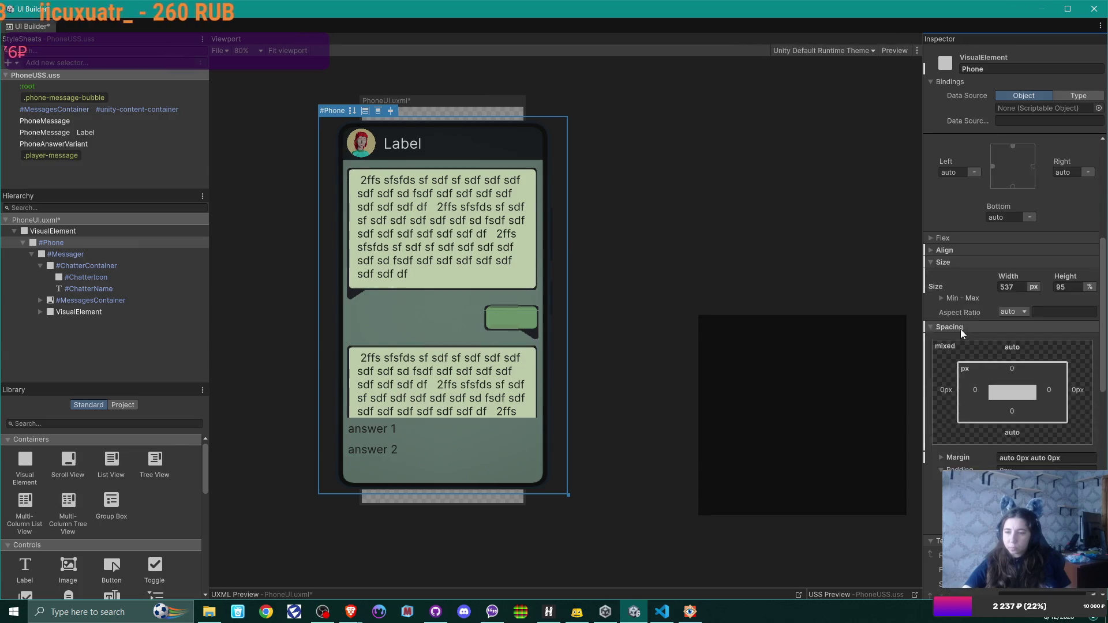
{"action": "scroll", "coordinate": [961, 329], "scroll_direction": "down", "scroll_amount": 11}
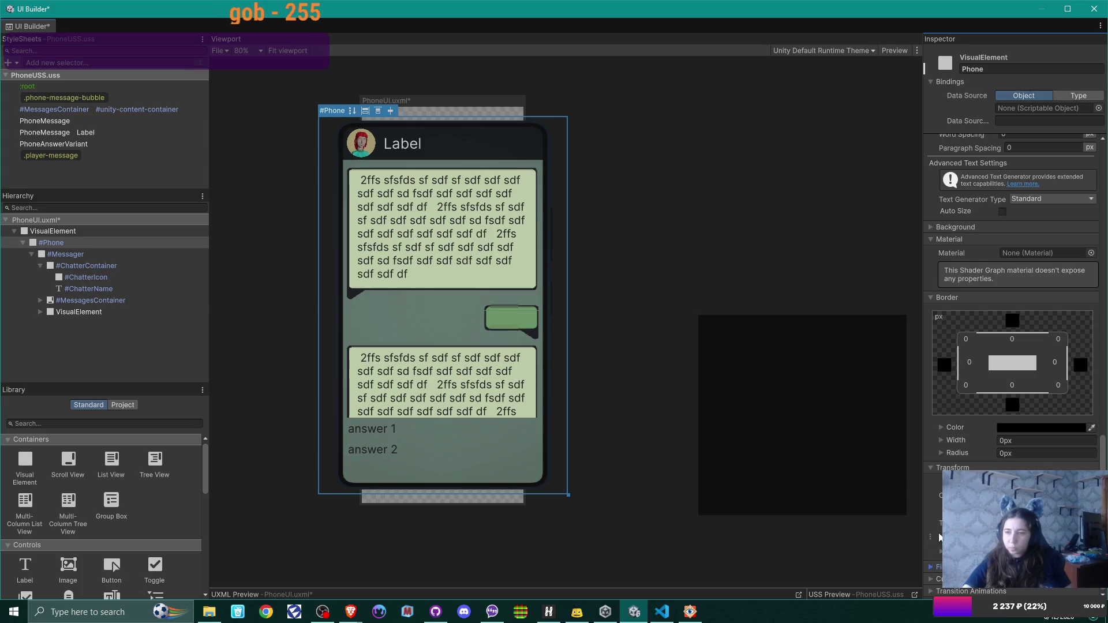
{"action": "scroll", "coordinate": [931, 567], "scroll_direction": "up", "scroll_amount": 10}
{"action": "scroll", "coordinate": [941, 495], "scroll_direction": "up", "scroll_amount": 2}
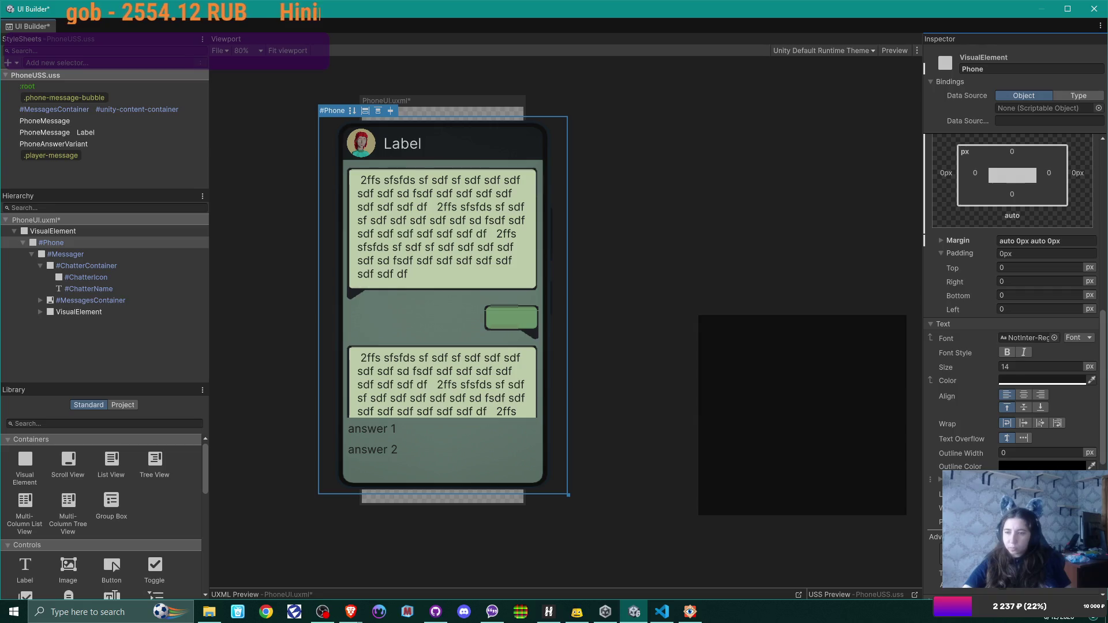
{"action": "scroll", "coordinate": [940, 495], "scroll_direction": "up", "scroll_amount": 2}
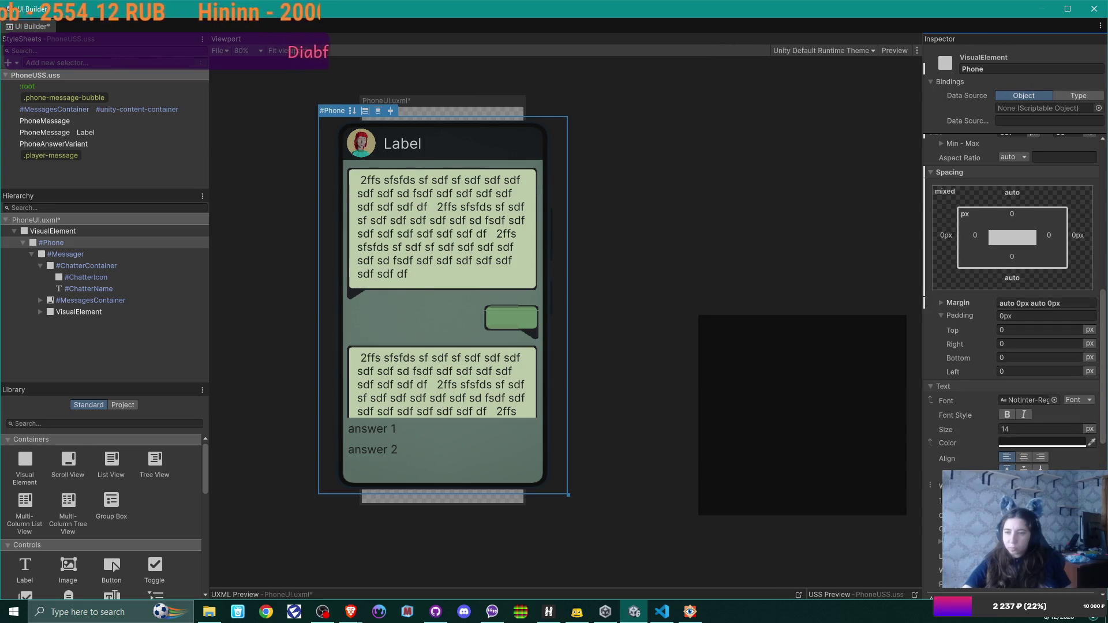
{"action": "scroll", "coordinate": [941, 494], "scroll_direction": "up", "scroll_amount": 9}
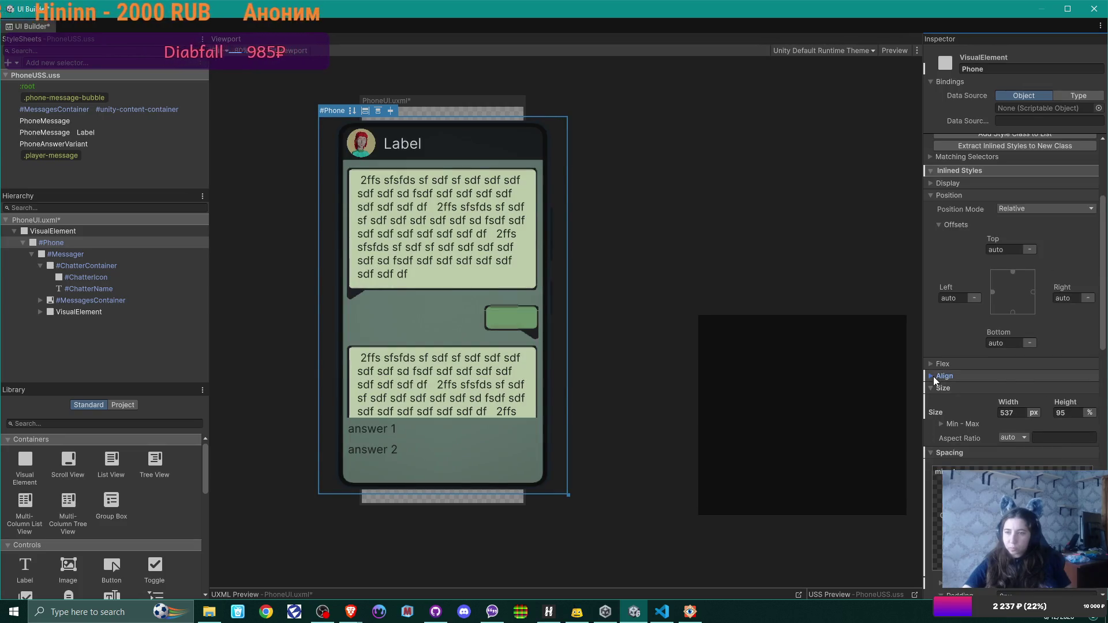
{"action": "left_click", "coordinate": [933, 377]}
{"action": "left_click", "coordinate": [933, 377]}
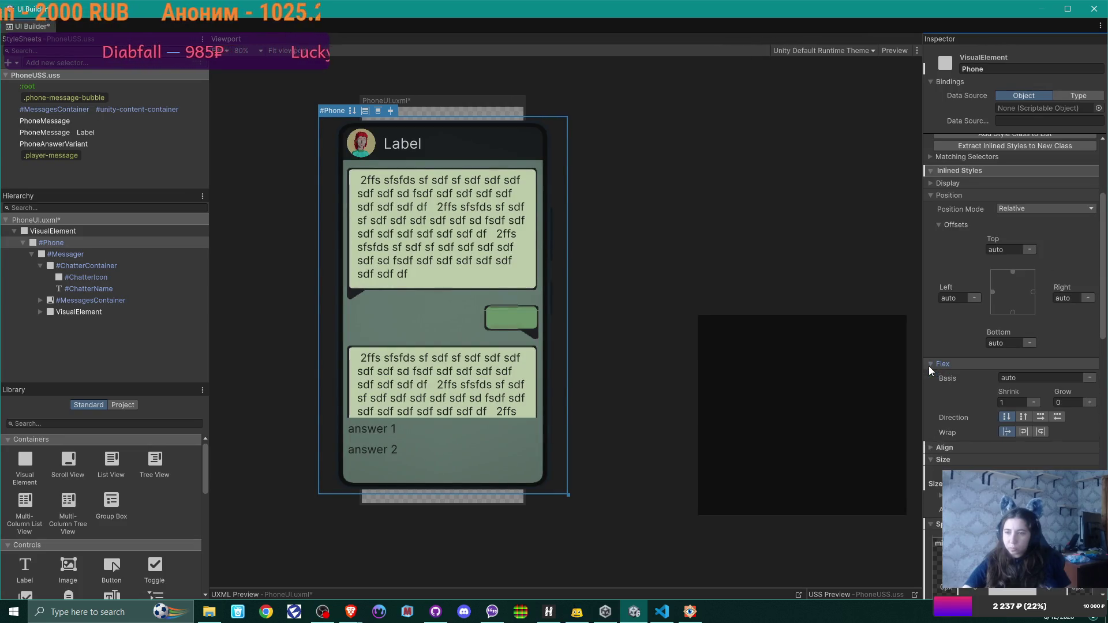
{"action": "scroll", "coordinate": [930, 366], "scroll_direction": "up", "scroll_amount": 4}
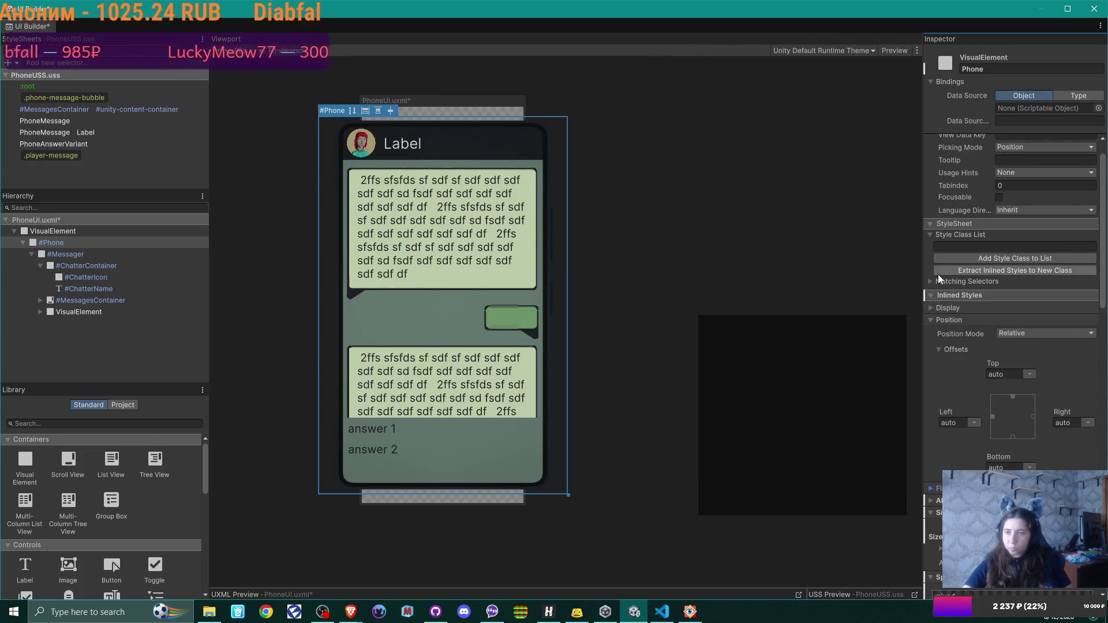
{"action": "scroll", "coordinate": [937, 275], "scroll_direction": "up", "scroll_amount": 1}
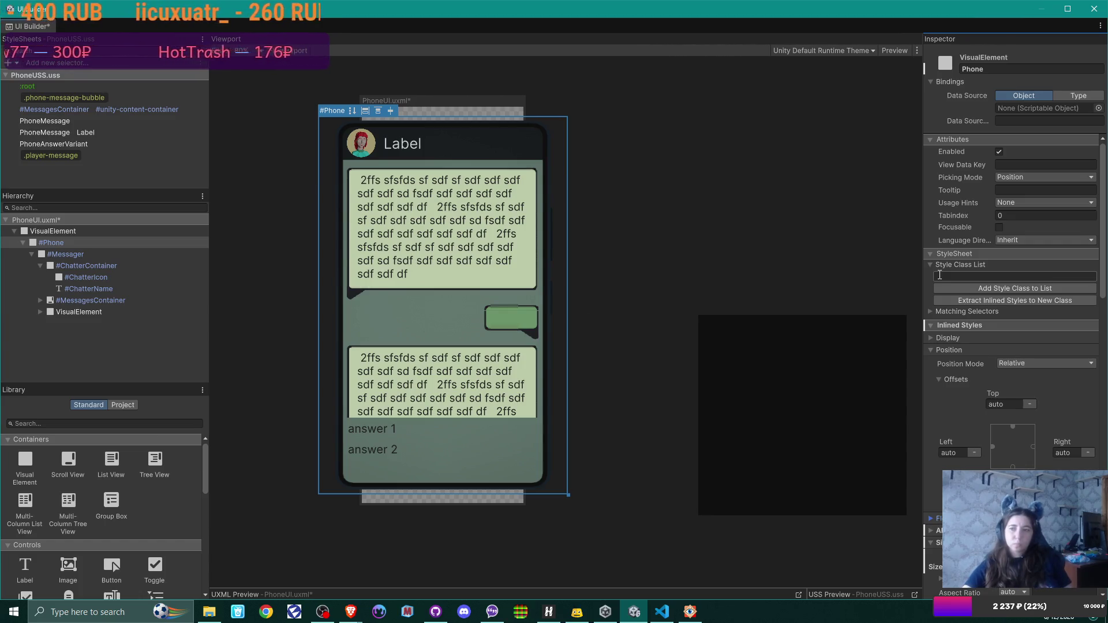
{"action": "left_click", "coordinate": [84, 258]}
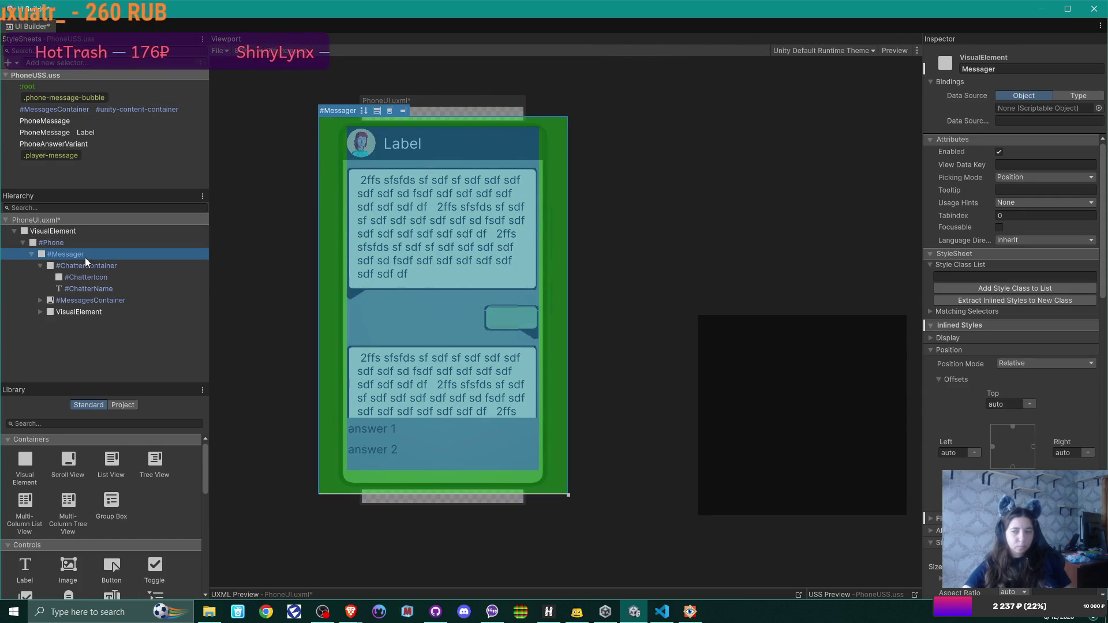
Step up from #Phone through its container to the PhoneUI.uxml root, showing the 350×858 canvas
{"action": "left_click", "coordinate": [74, 244]}
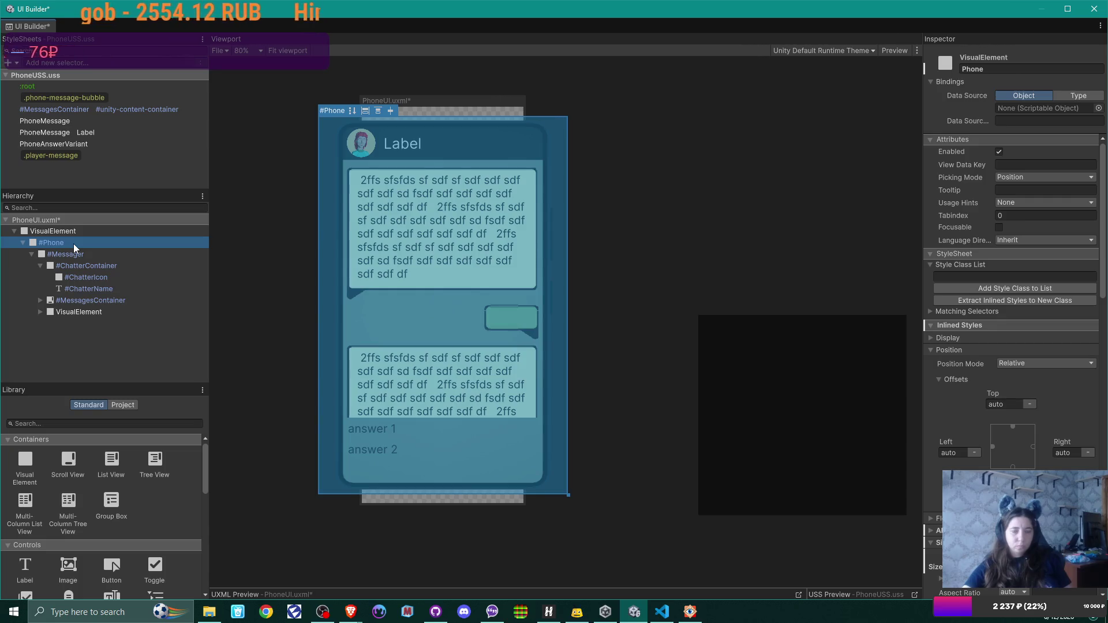
{"action": "left_click", "coordinate": [65, 229]}
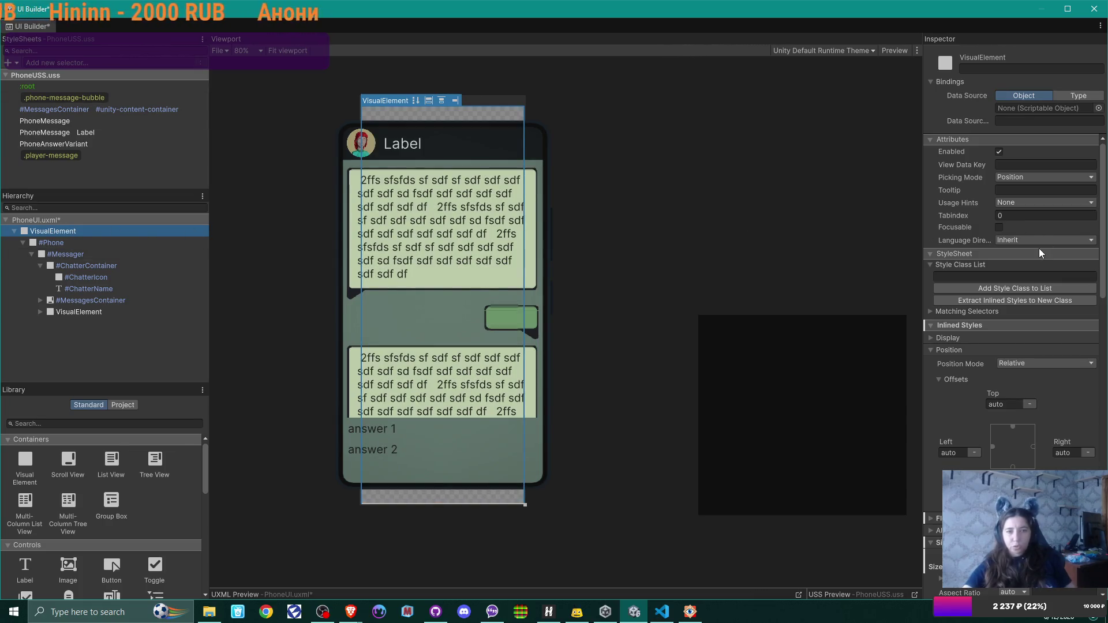
{"action": "left_click", "coordinate": [123, 222]}
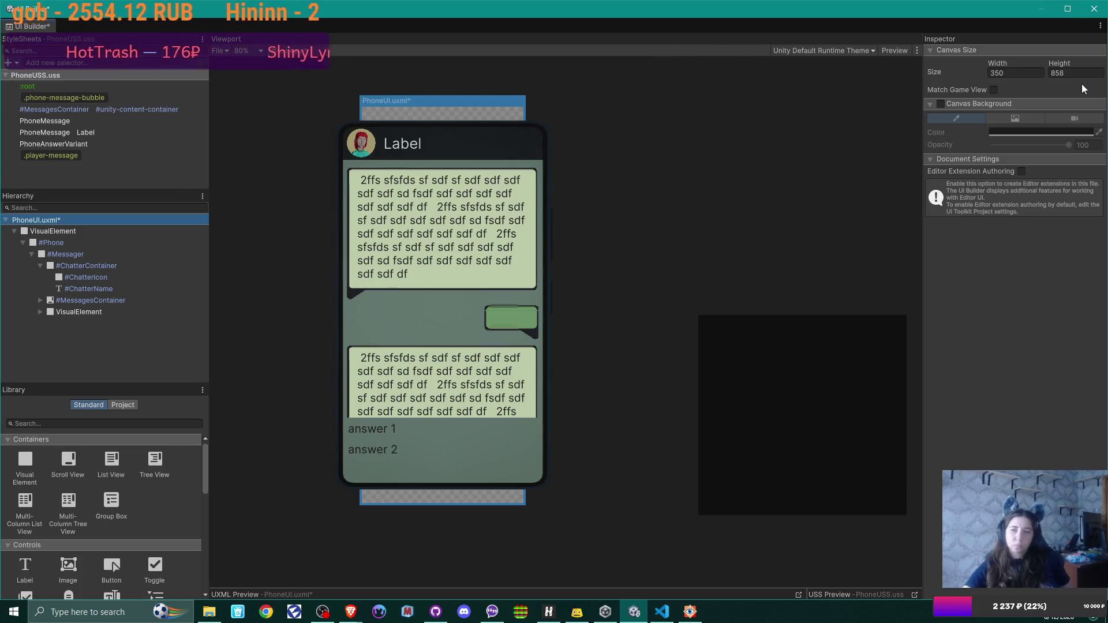
Select the root VisualElement and scroll through its styles in the Inspector
{"action": "left_click", "coordinate": [1035, 75]}
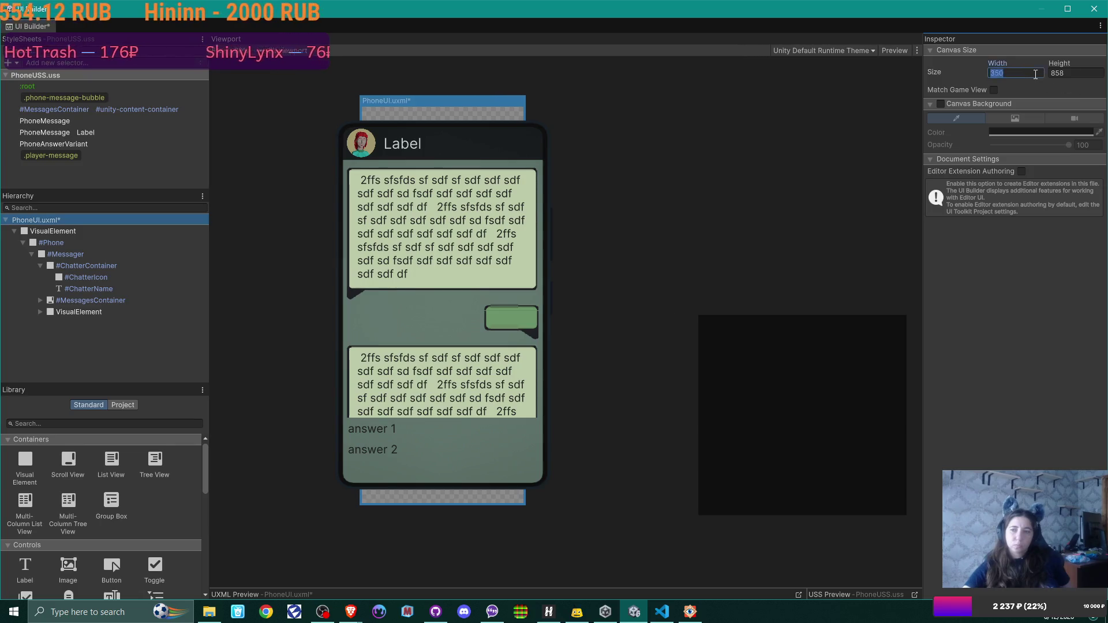
{"action": "left_click", "coordinate": [76, 231]}
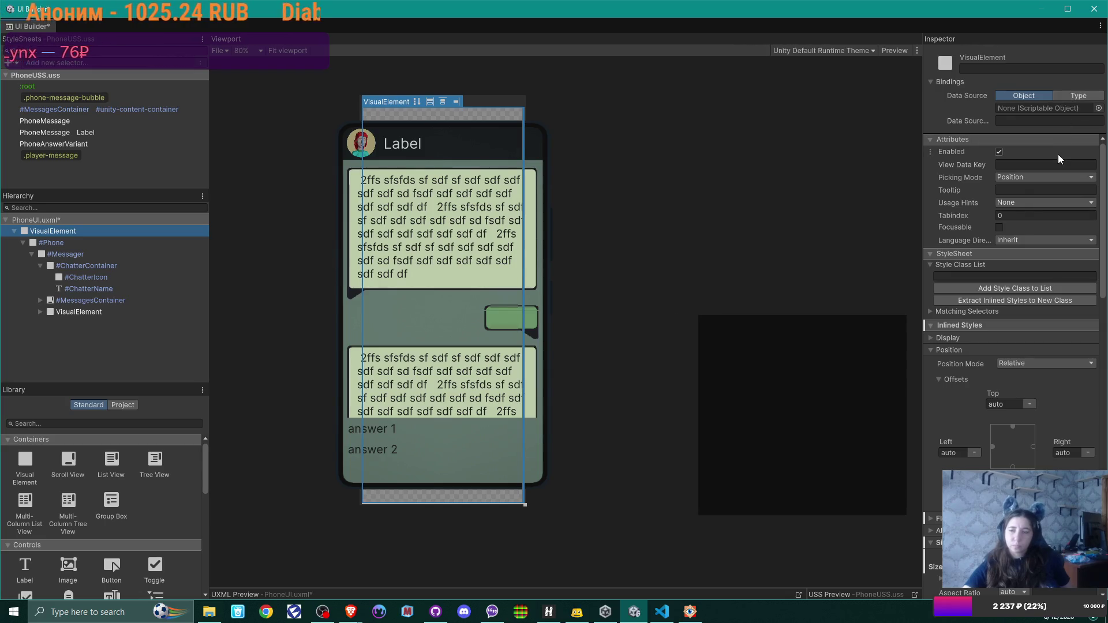
{"action": "scroll", "coordinate": [1058, 165], "scroll_direction": "down", "scroll_amount": 10}
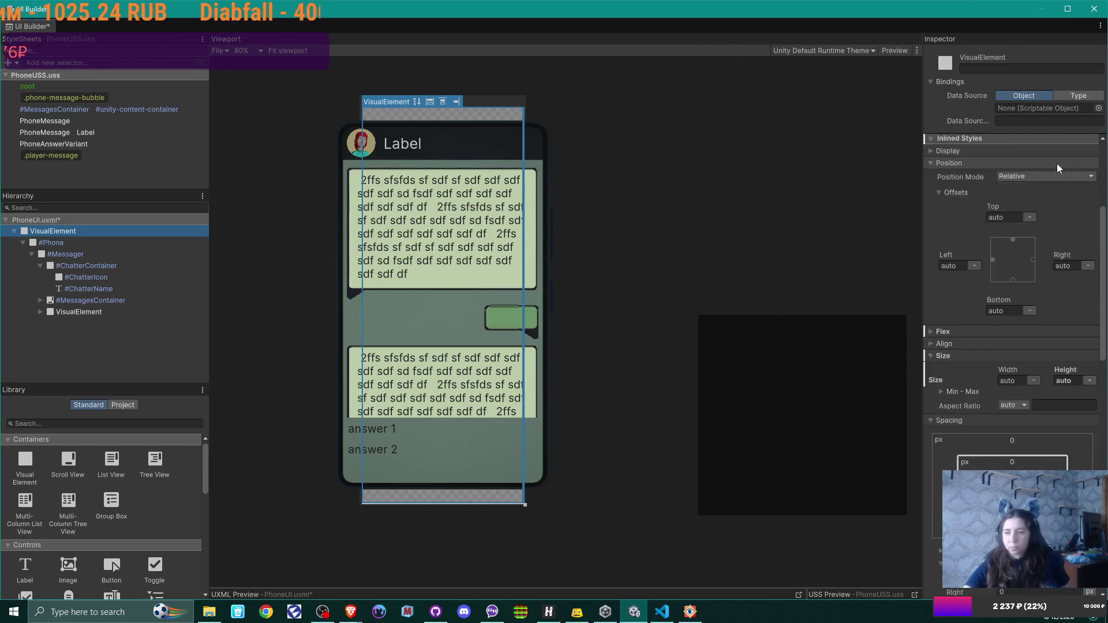
{"action": "scroll", "coordinate": [1057, 164], "scroll_direction": "down", "scroll_amount": 5}
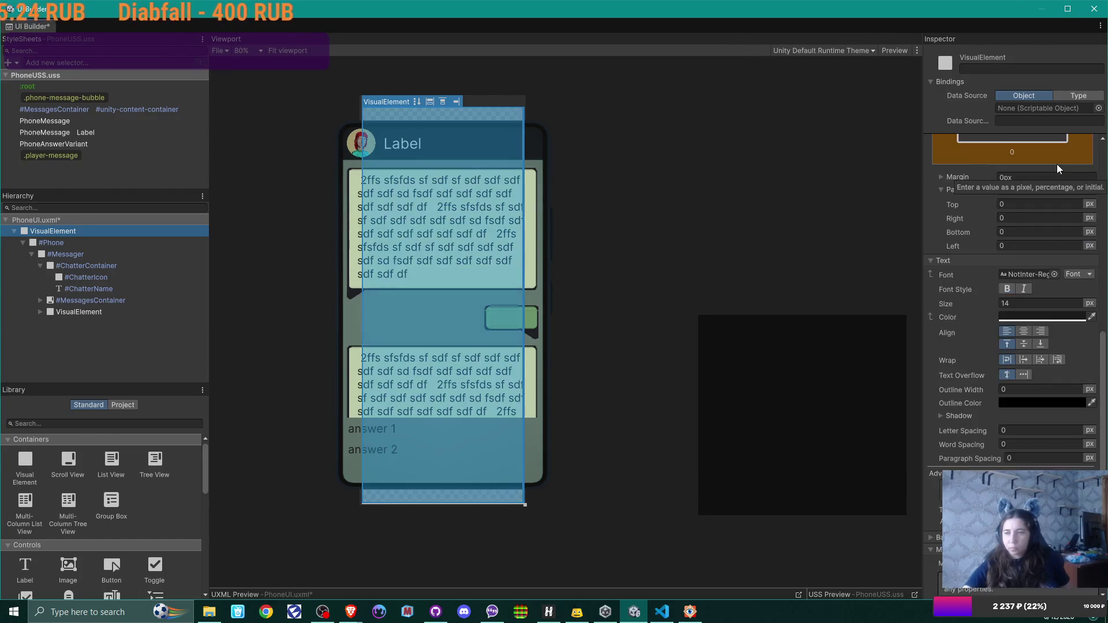
{"action": "scroll", "coordinate": [964, 383], "scroll_direction": "down", "scroll_amount": 2}
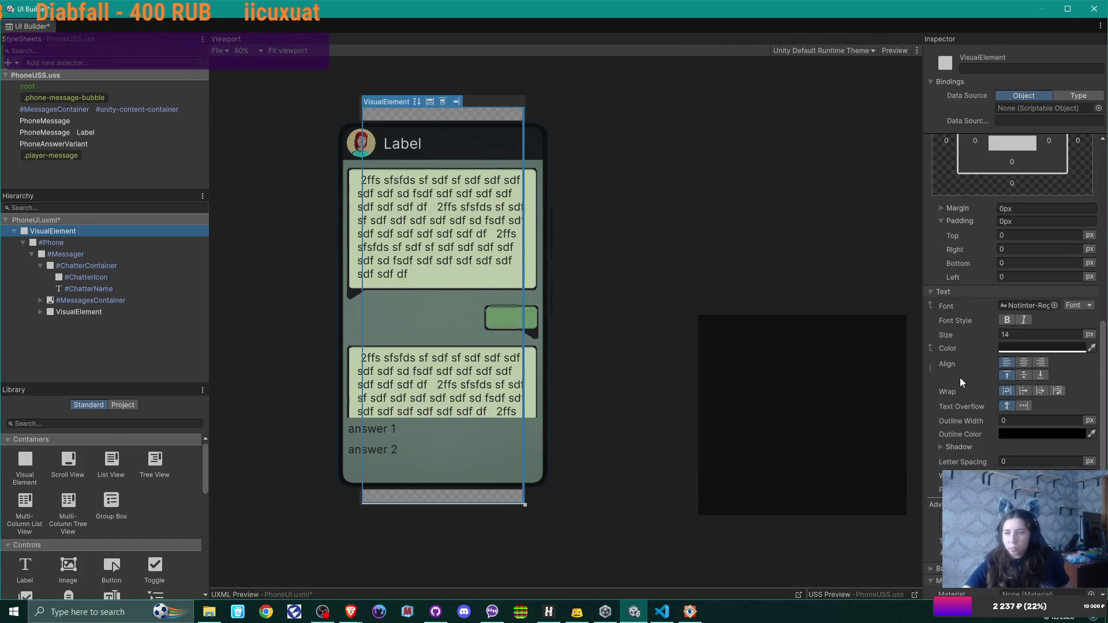
{"action": "scroll", "coordinate": [960, 378], "scroll_direction": "down", "scroll_amount": 10}
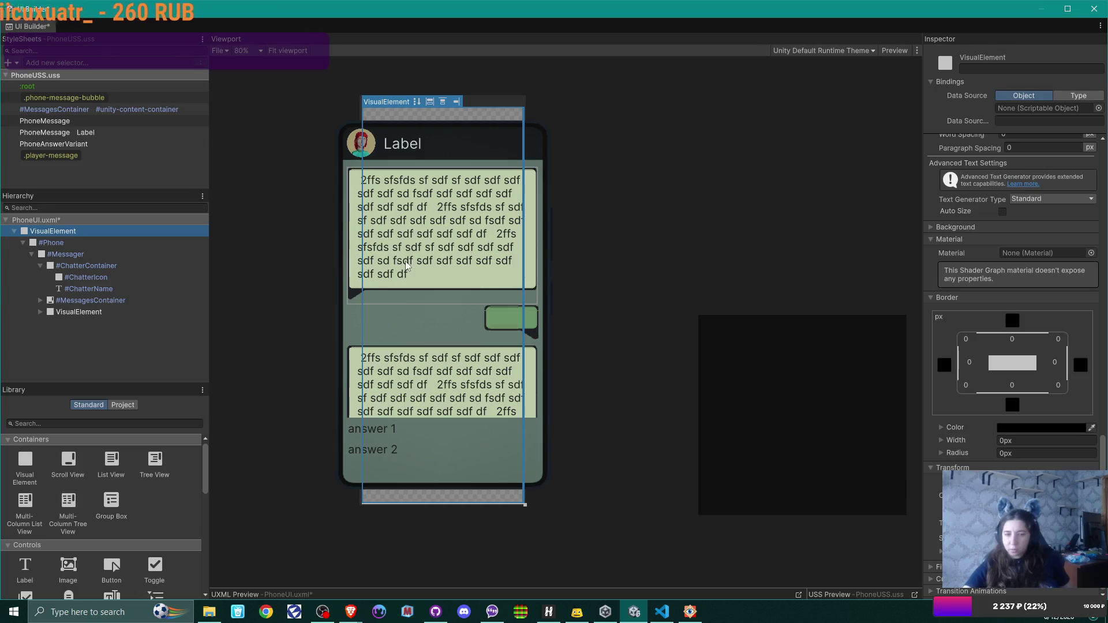
Expand Background and select #Phone, showing its 100% by 100% background with no image
{"action": "mouse_move", "coordinate": [465, 588]}
{"action": "left_mouse_down"}
{"action": "mouse_move", "coordinate": [473, 513]}
{"action": "mouse_move", "coordinate": [475, 589]}
{"action": "left_mouse_up"}
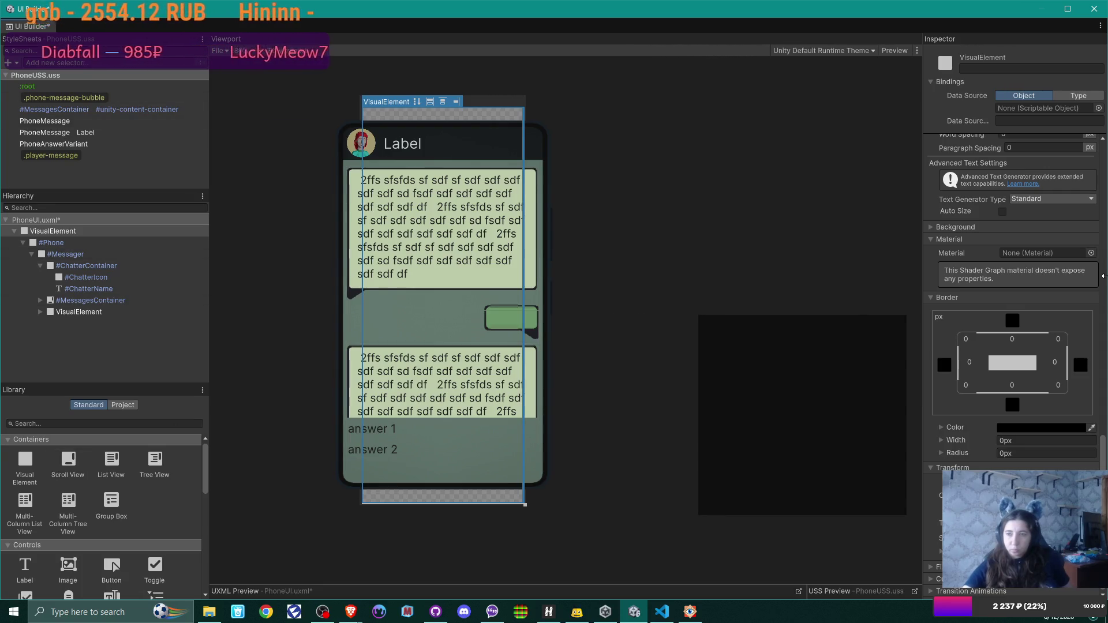
{"action": "scroll", "coordinate": [1057, 230], "scroll_direction": "up", "scroll_amount": 1}
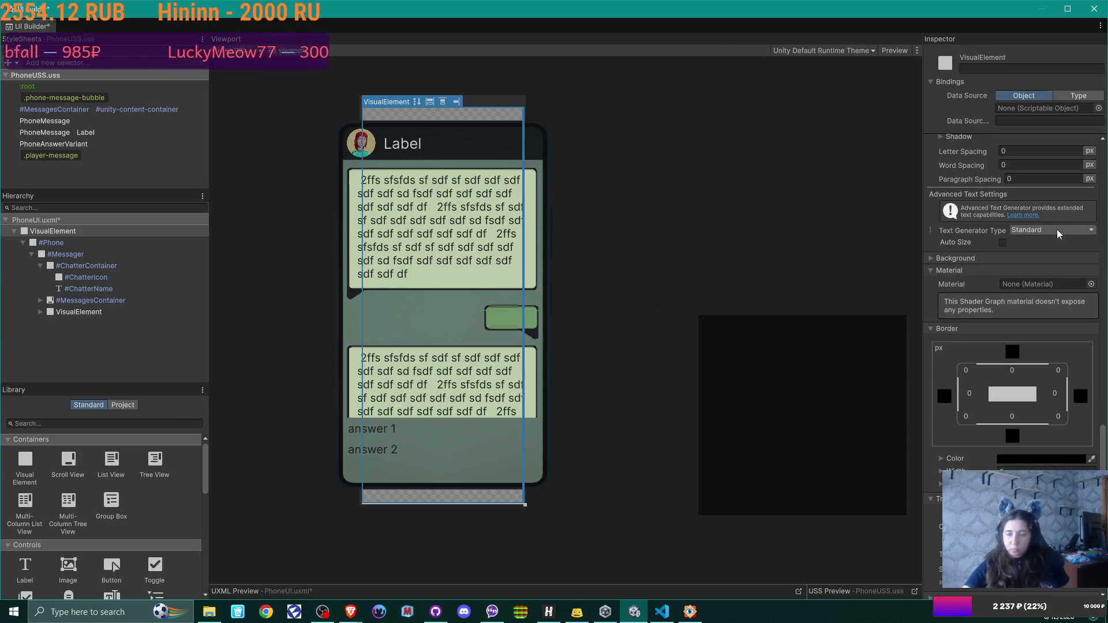
{"action": "scroll", "coordinate": [1057, 230], "scroll_direction": "up", "scroll_amount": 1}
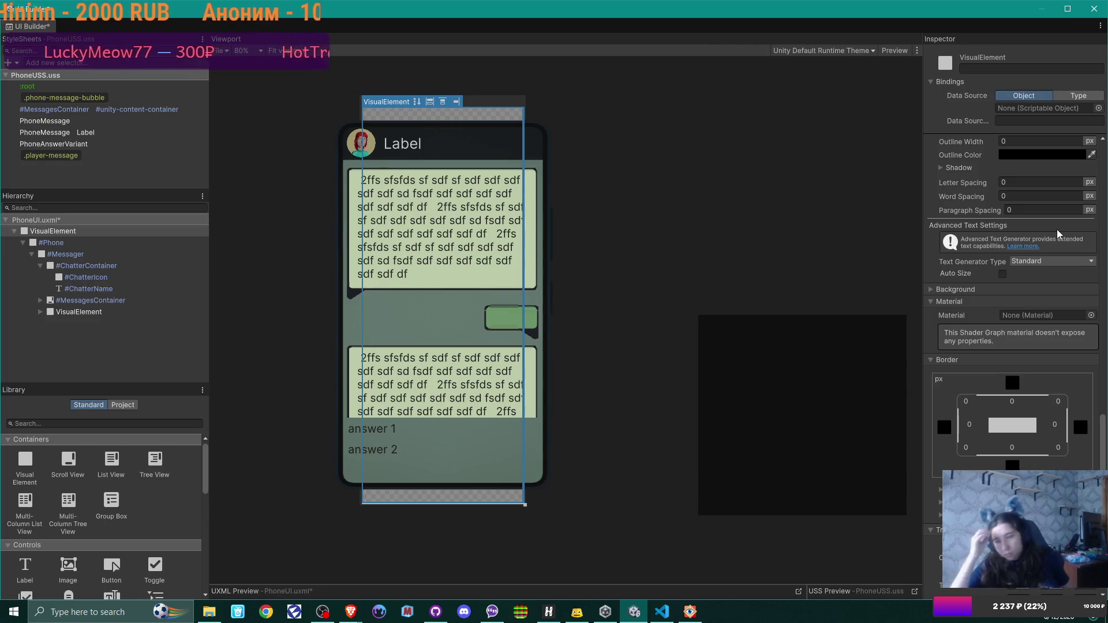
{"action": "left_click", "coordinate": [931, 289]}
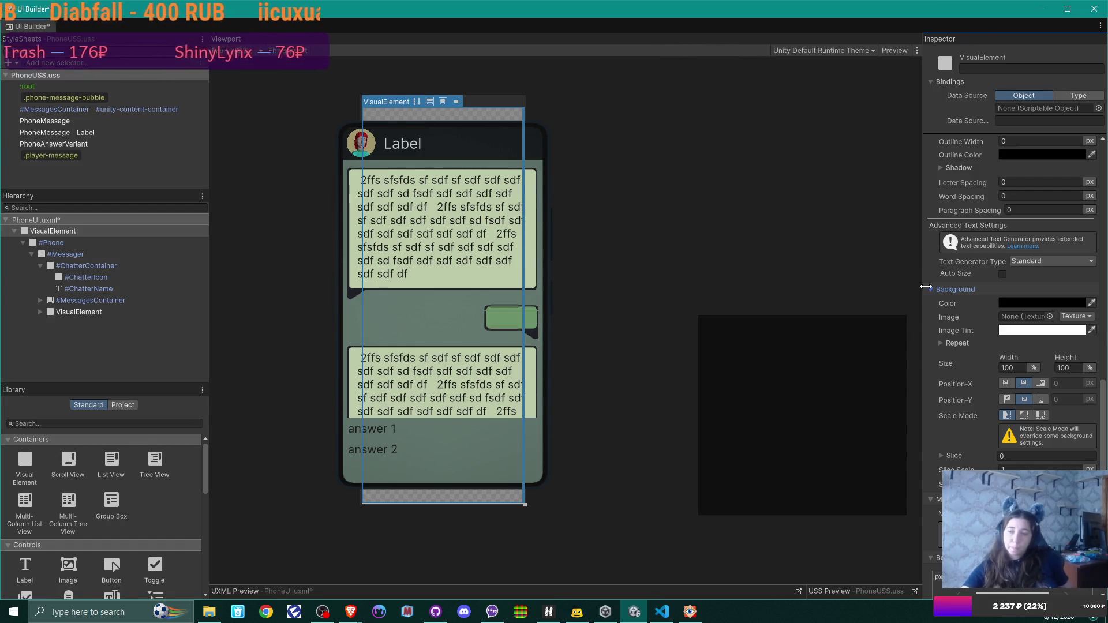
{"action": "left_click", "coordinate": [70, 243]}
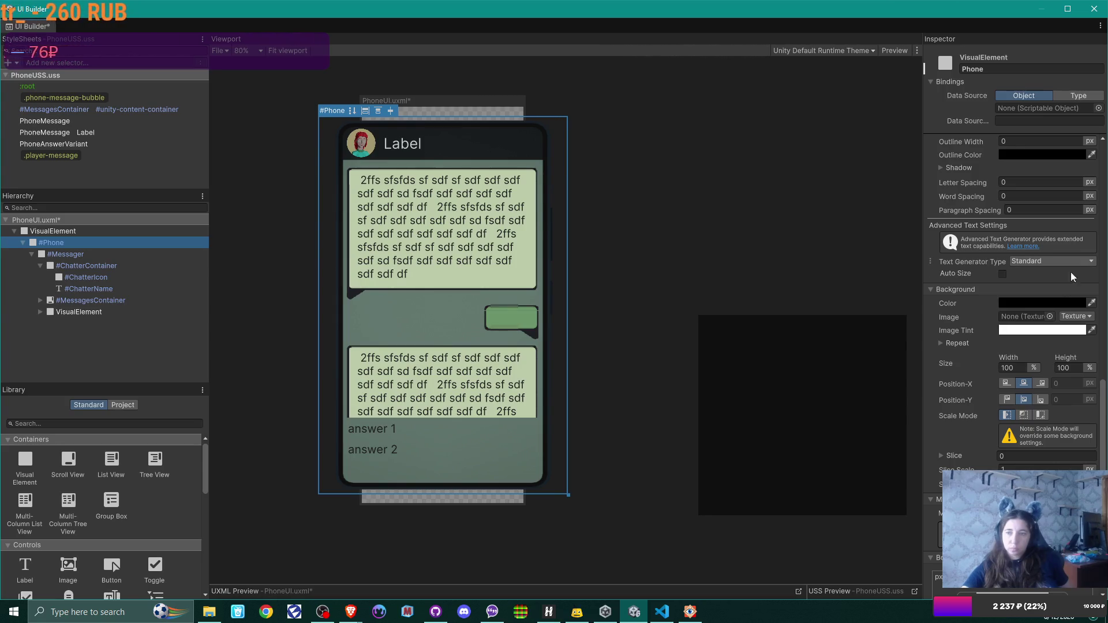
{"action": "scroll", "coordinate": [1071, 285], "scroll_direction": "down", "scroll_amount": 4}
{"action": "scroll", "coordinate": [1071, 289], "scroll_direction": "down", "scroll_amount": 4}
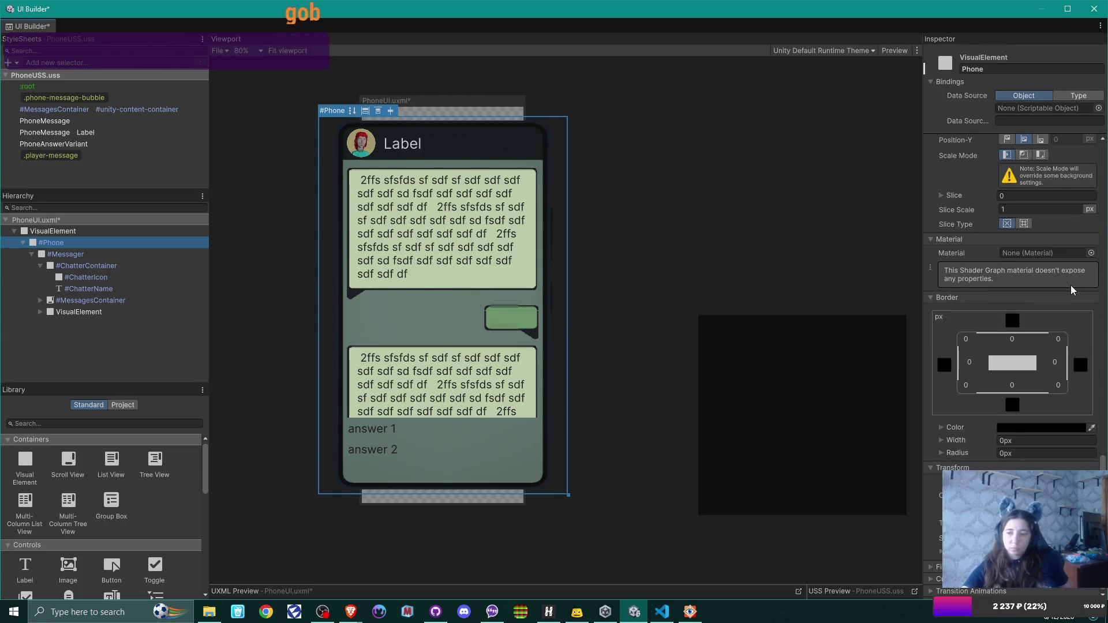
{"action": "scroll", "coordinate": [1071, 285], "scroll_direction": "up", "scroll_amount": 6}
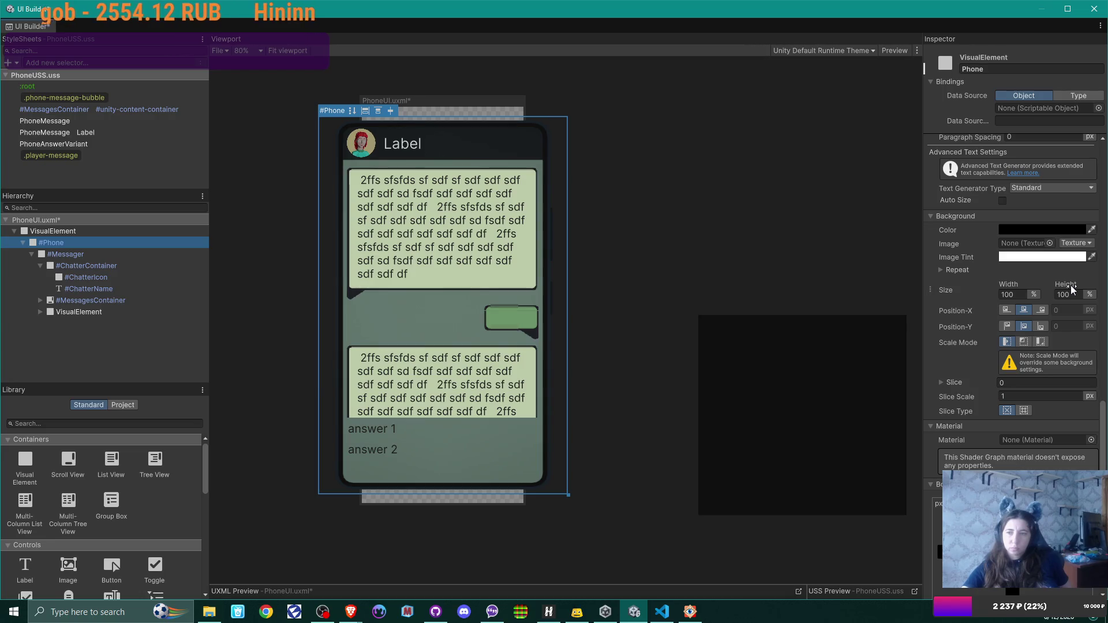
{"action": "scroll", "coordinate": [1071, 286], "scroll_direction": "up", "scroll_amount": 7}
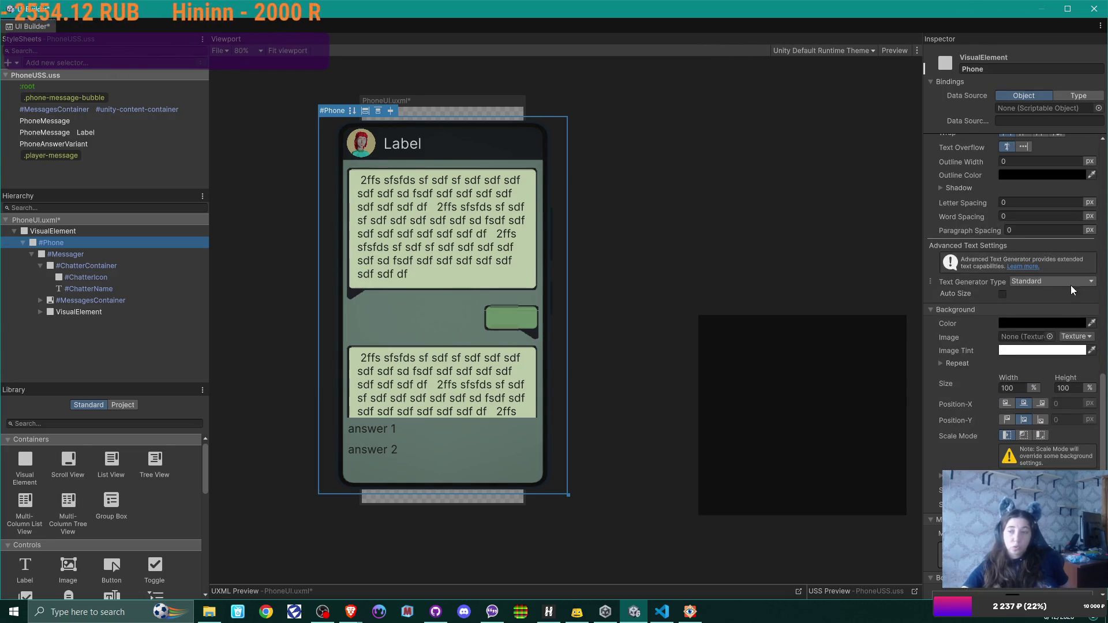
{"action": "scroll", "coordinate": [1072, 286], "scroll_direction": "up", "scroll_amount": 2}
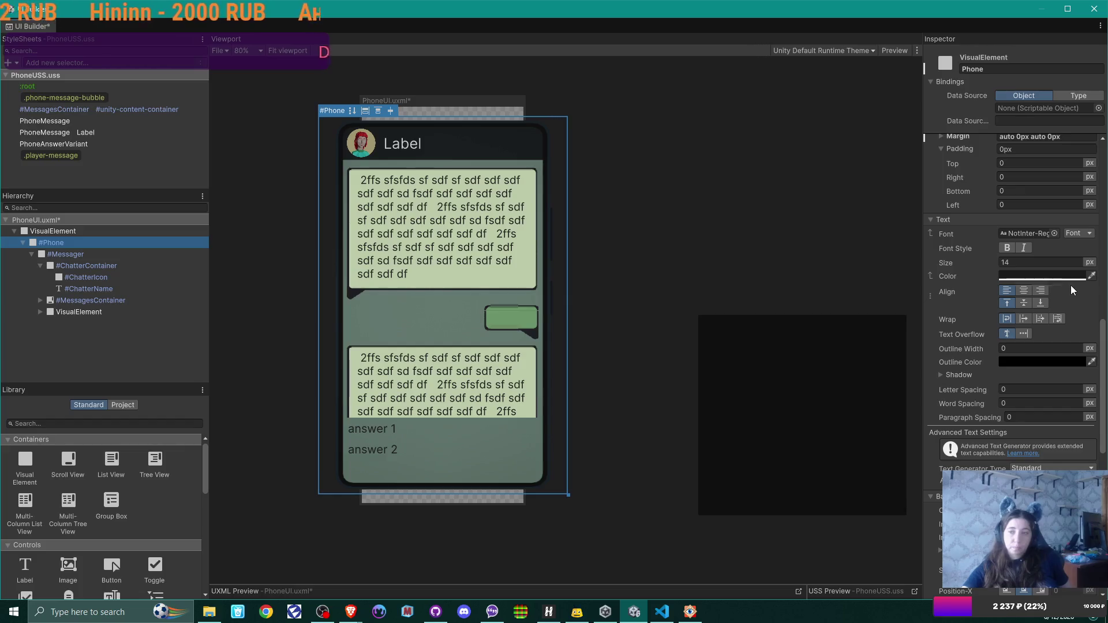
{"action": "scroll", "coordinate": [1071, 285], "scroll_direction": "up", "scroll_amount": 2}
{"action": "scroll", "coordinate": [1072, 285], "scroll_direction": "up", "scroll_amount": 4}
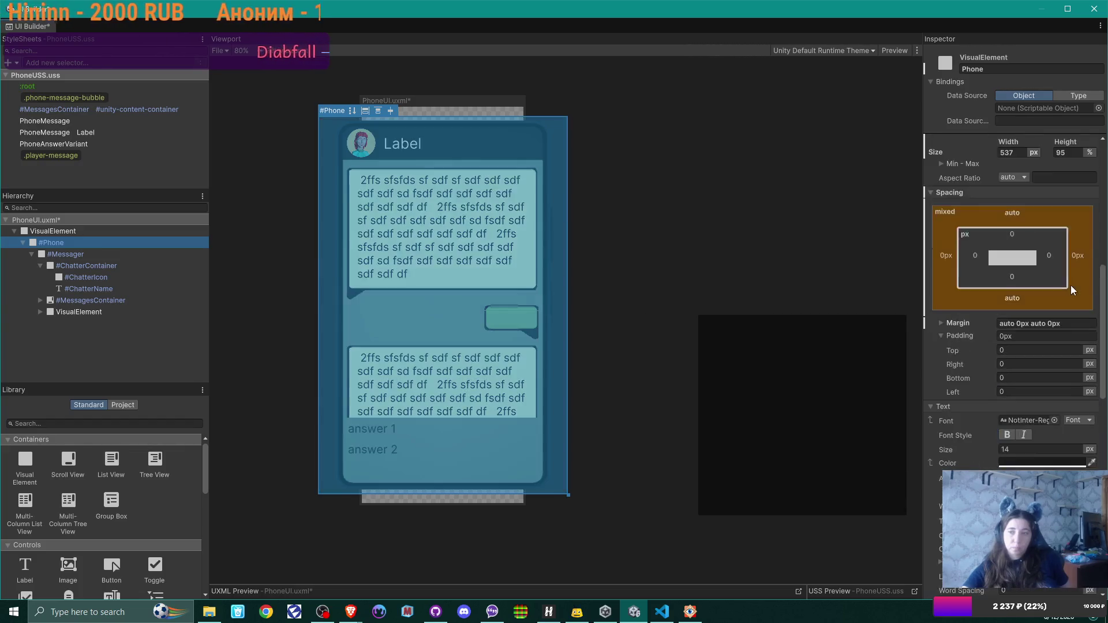
{"action": "scroll", "coordinate": [1072, 285], "scroll_direction": "up", "scroll_amount": 7}
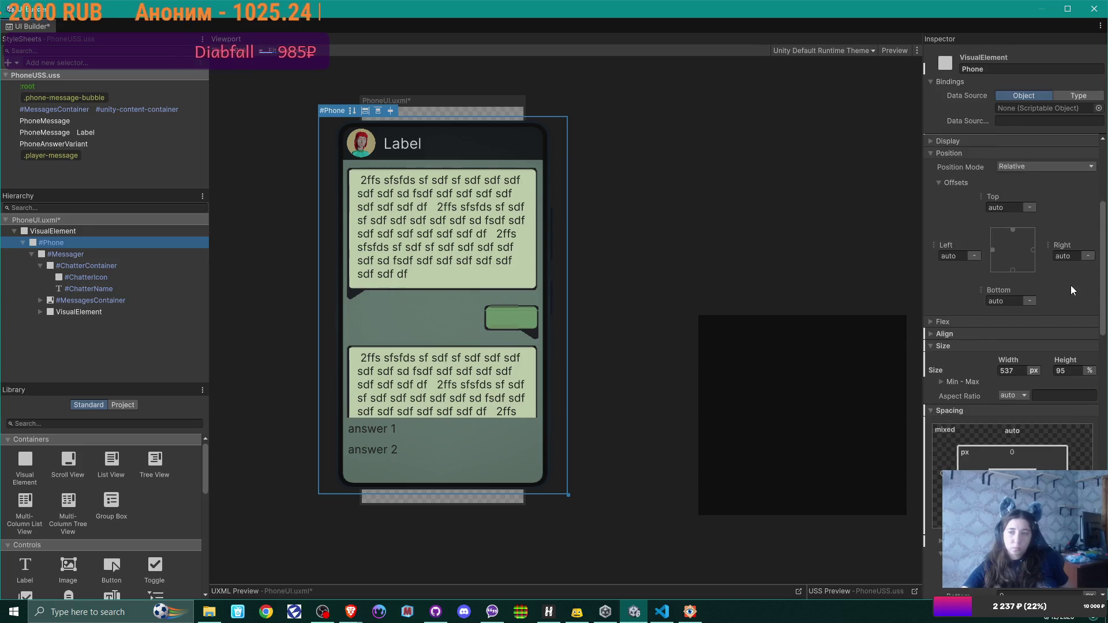
{"action": "scroll", "coordinate": [1071, 285], "scroll_direction": "up", "scroll_amount": 4}
{"action": "scroll", "coordinate": [1072, 285], "scroll_direction": "up", "scroll_amount": 1}
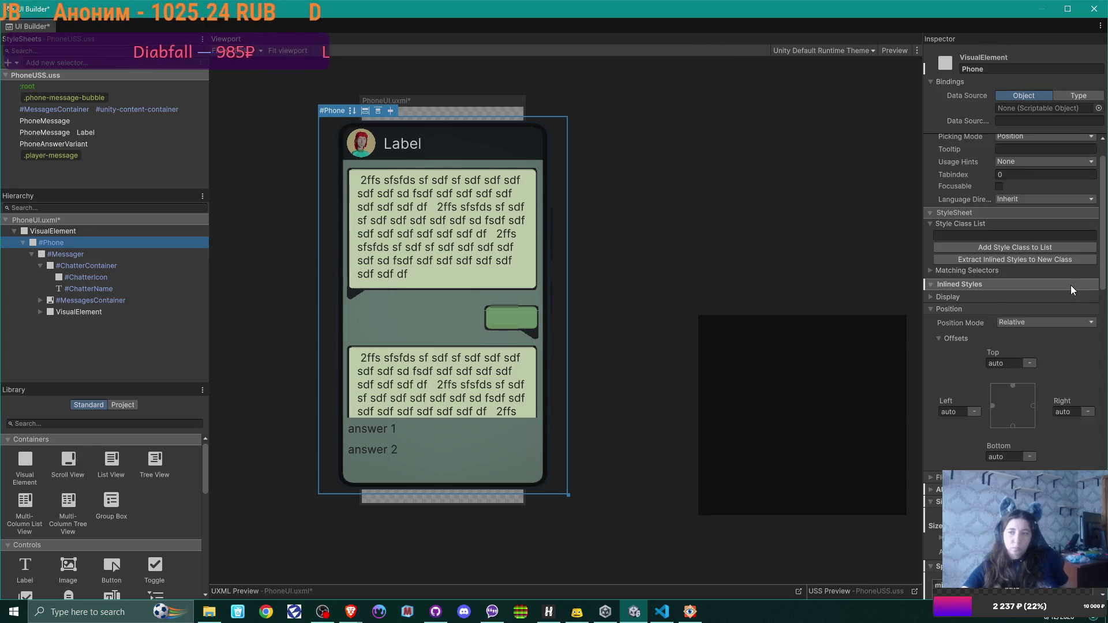
{"action": "scroll", "coordinate": [1071, 285], "scroll_direction": "up", "scroll_amount": 2}
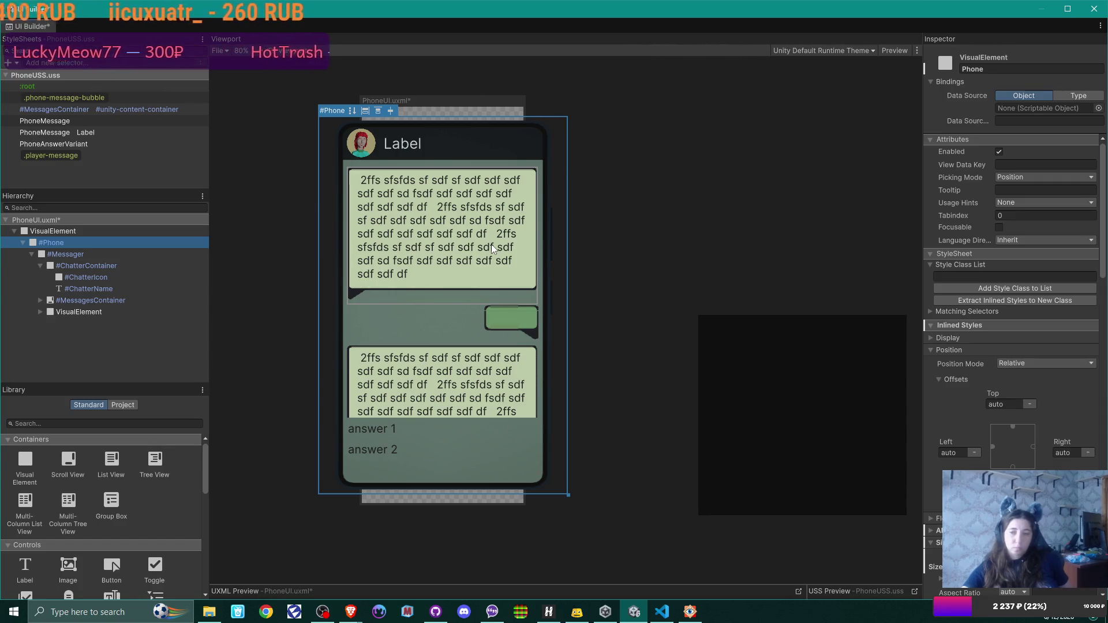
{"action": "scroll", "coordinate": [989, 256], "scroll_direction": "down", "scroll_amount": 10}
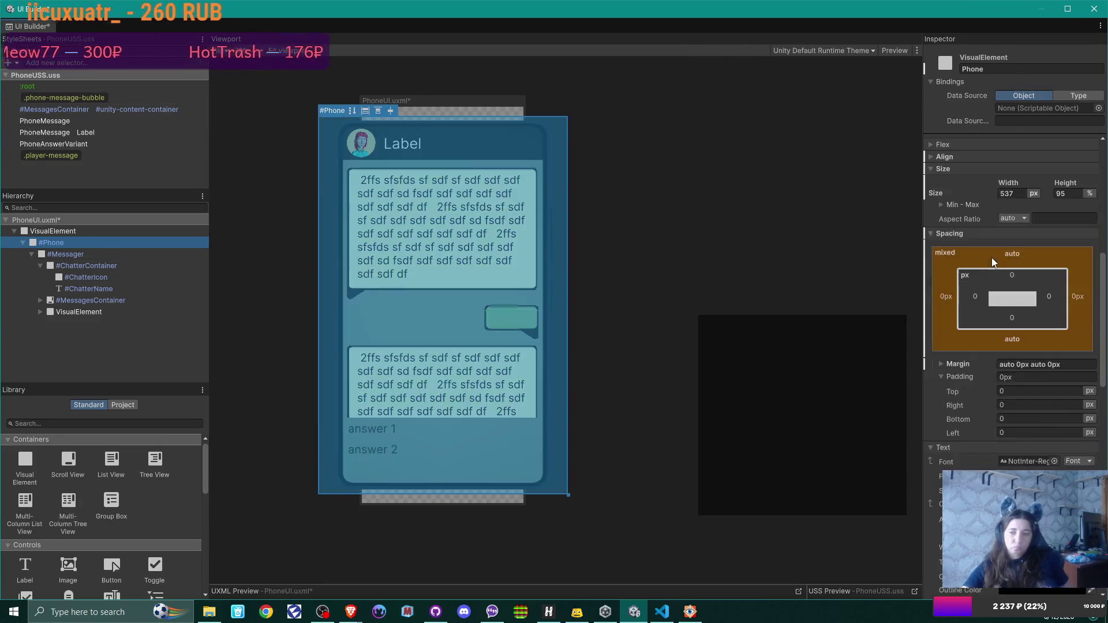
{"action": "scroll", "coordinate": [992, 257], "scroll_direction": "down", "scroll_amount": 15}
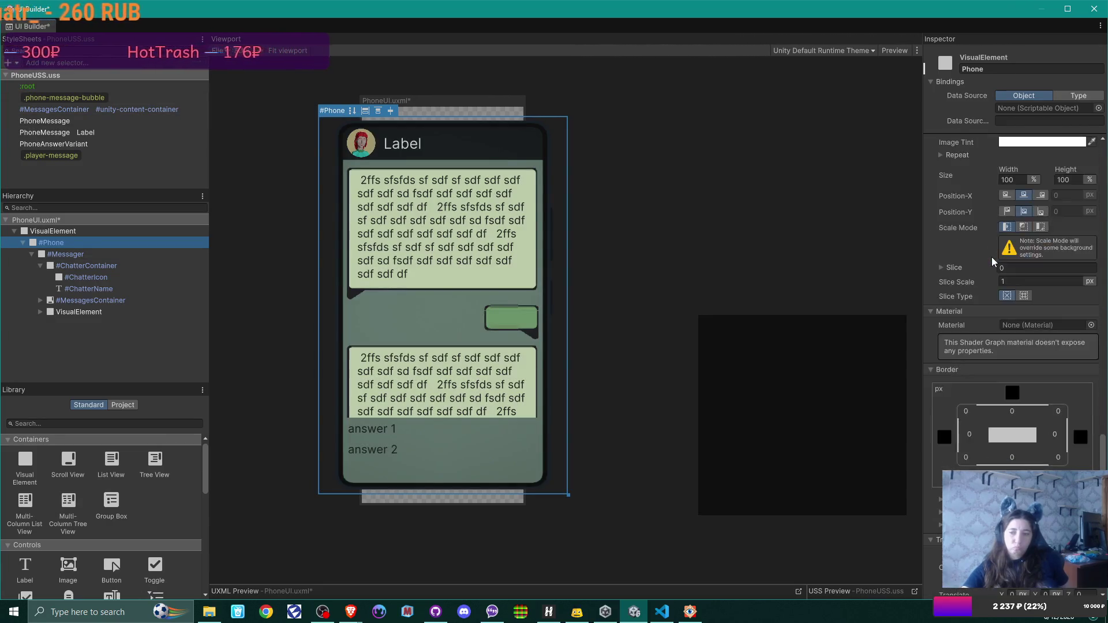
{"action": "scroll", "coordinate": [992, 257], "scroll_direction": "down", "scroll_amount": 1}
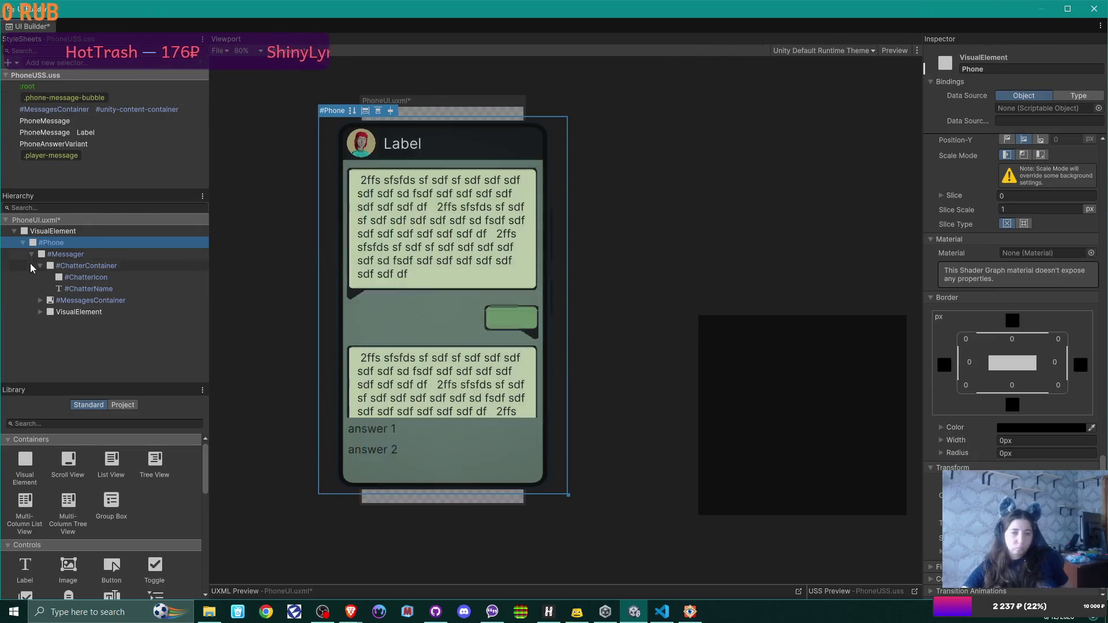
{"action": "left_click", "coordinate": [65, 254]}
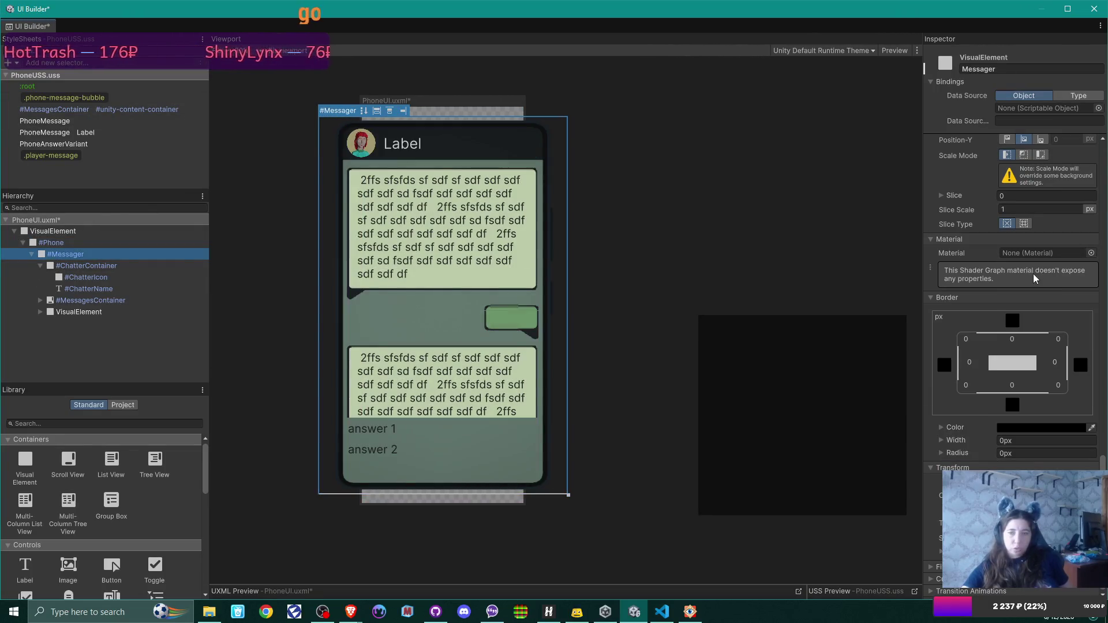
{"action": "scroll", "coordinate": [1032, 275], "scroll_direction": "up", "scroll_amount": 5}
{"action": "scroll", "coordinate": [1032, 275], "scroll_direction": "up", "scroll_amount": 10}
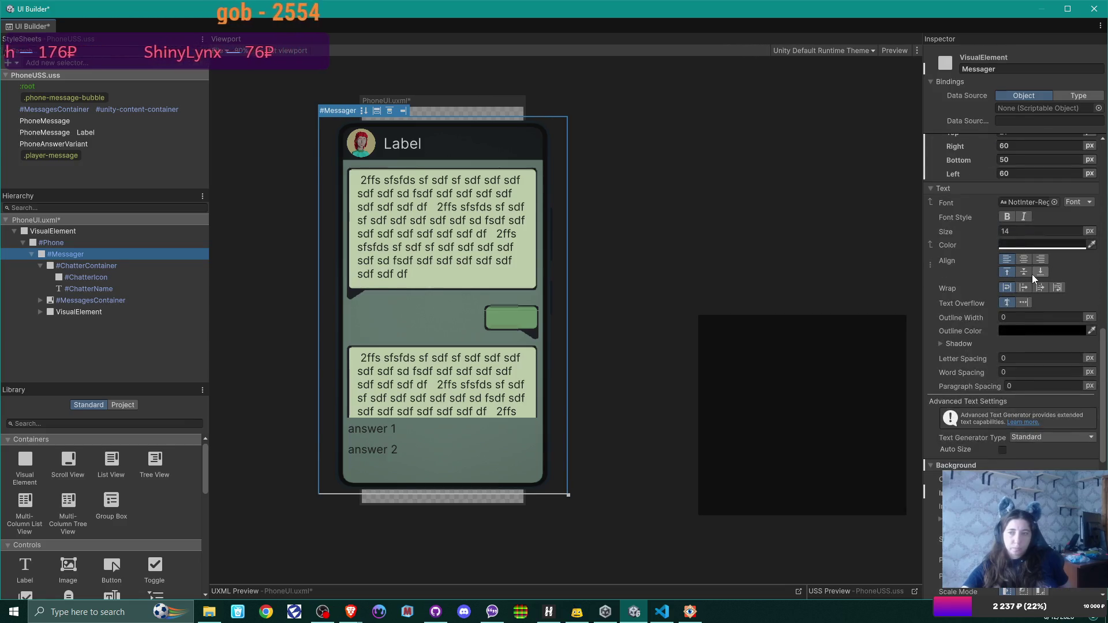
{"action": "scroll", "coordinate": [1032, 275], "scroll_direction": "up", "scroll_amount": 12}
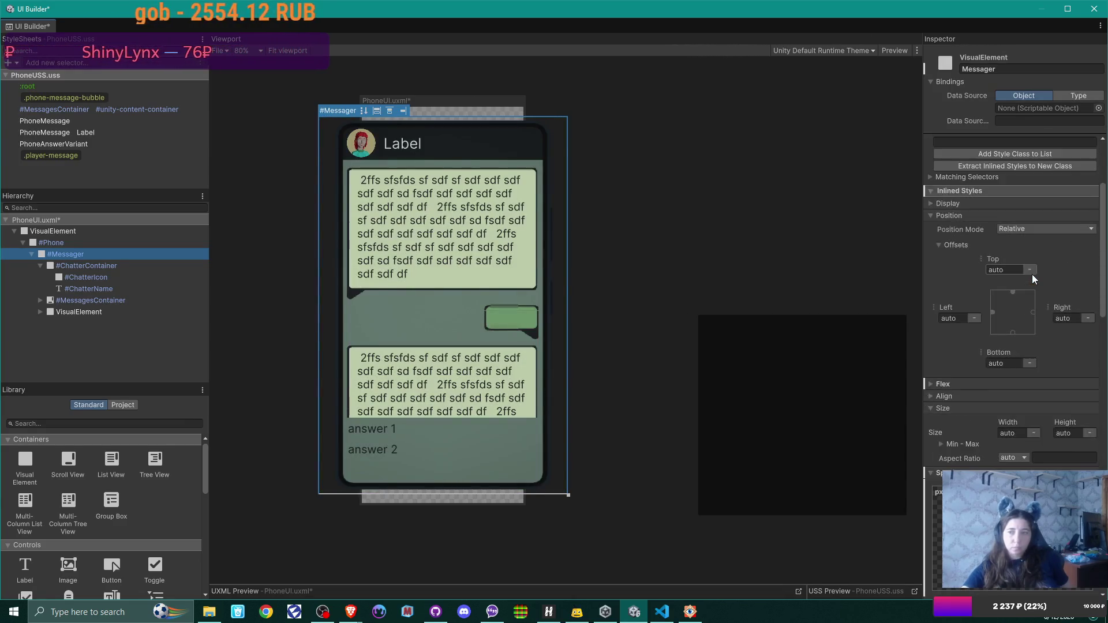
{"action": "scroll", "coordinate": [1032, 279], "scroll_direction": "up", "scroll_amount": 2}
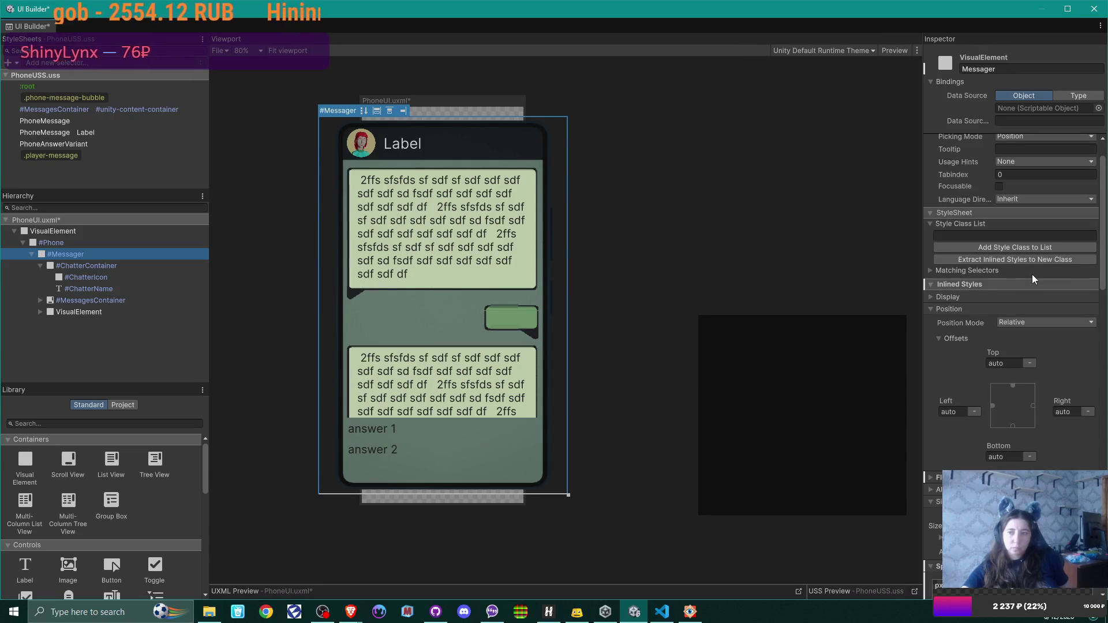
{"action": "scroll", "coordinate": [1033, 278], "scroll_direction": "down", "scroll_amount": 7}
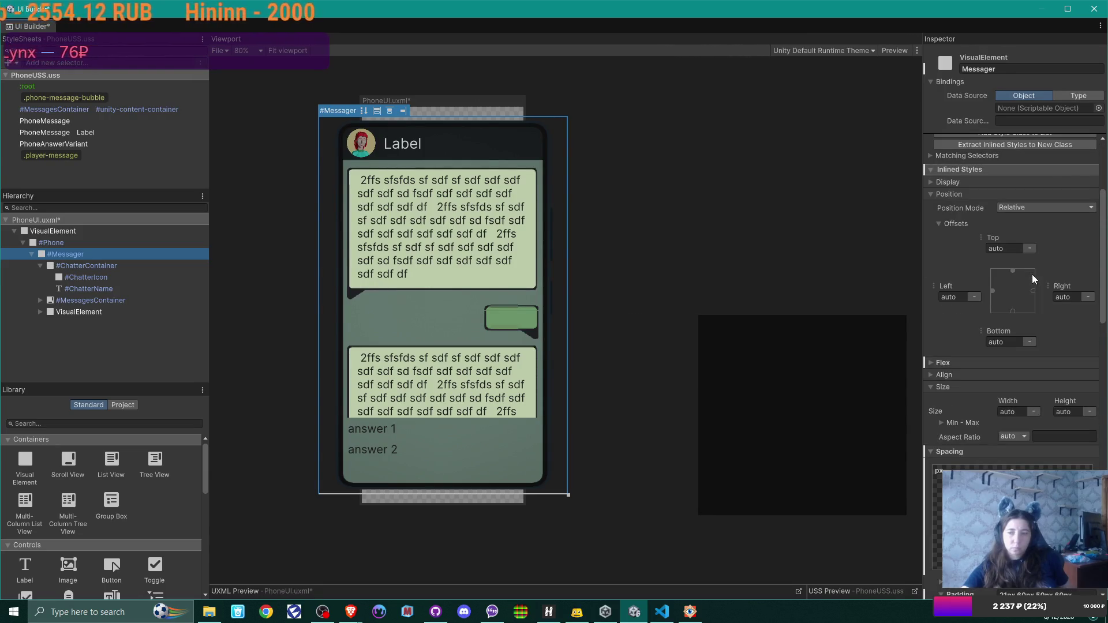
{"action": "scroll", "coordinate": [1033, 277], "scroll_direction": "down", "scroll_amount": 20}
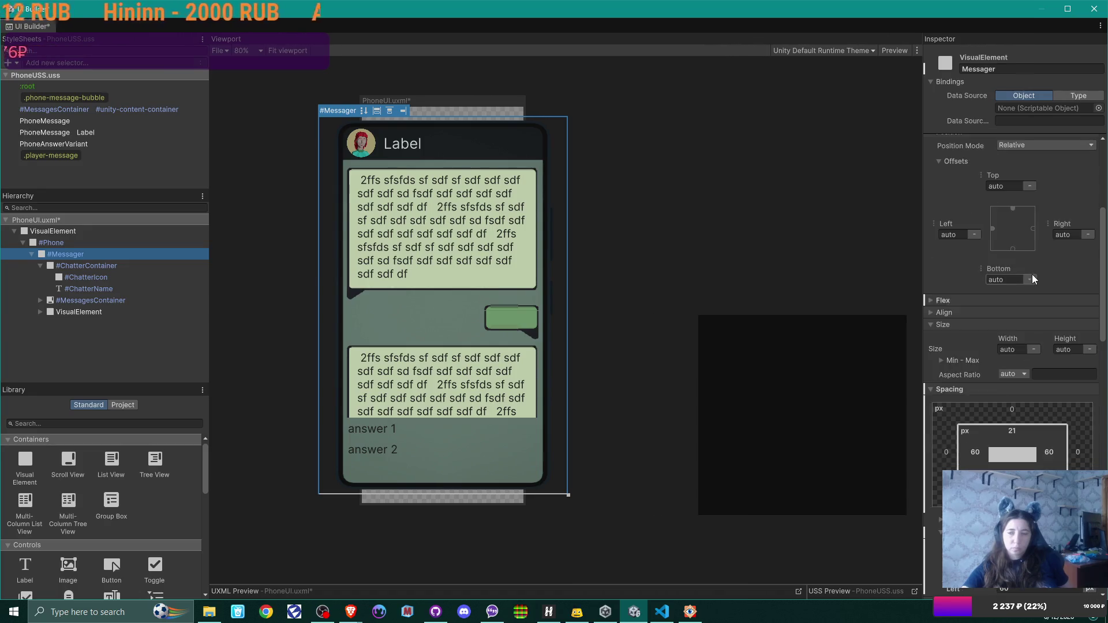
{"action": "scroll", "coordinate": [1033, 278], "scroll_direction": "down", "scroll_amount": 2}
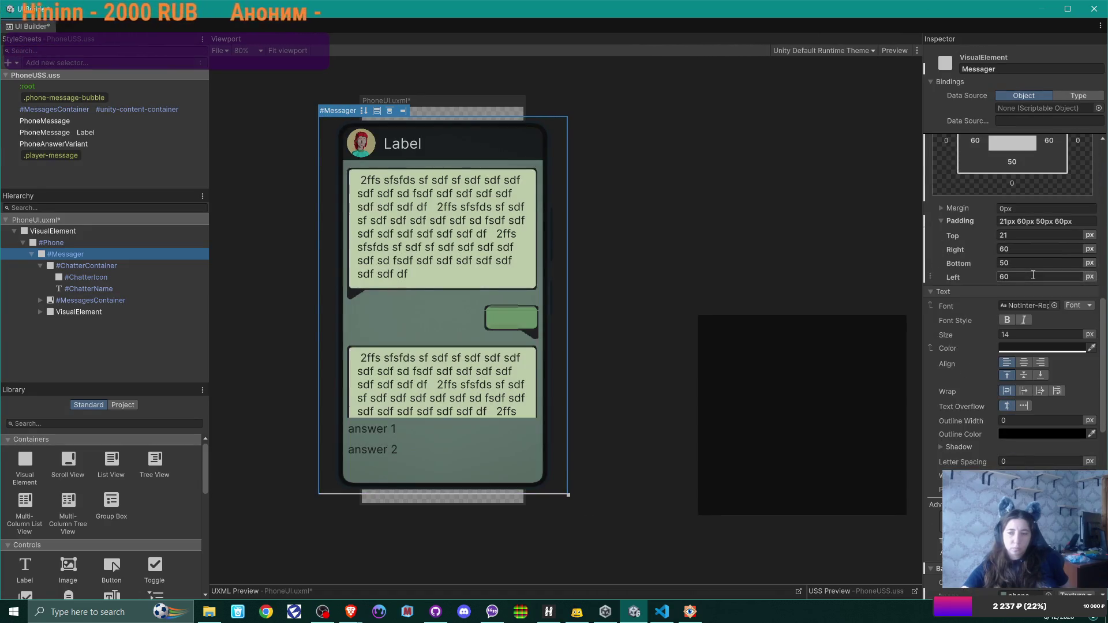
{"action": "scroll", "coordinate": [1033, 276], "scroll_direction": "down", "scroll_amount": 7}
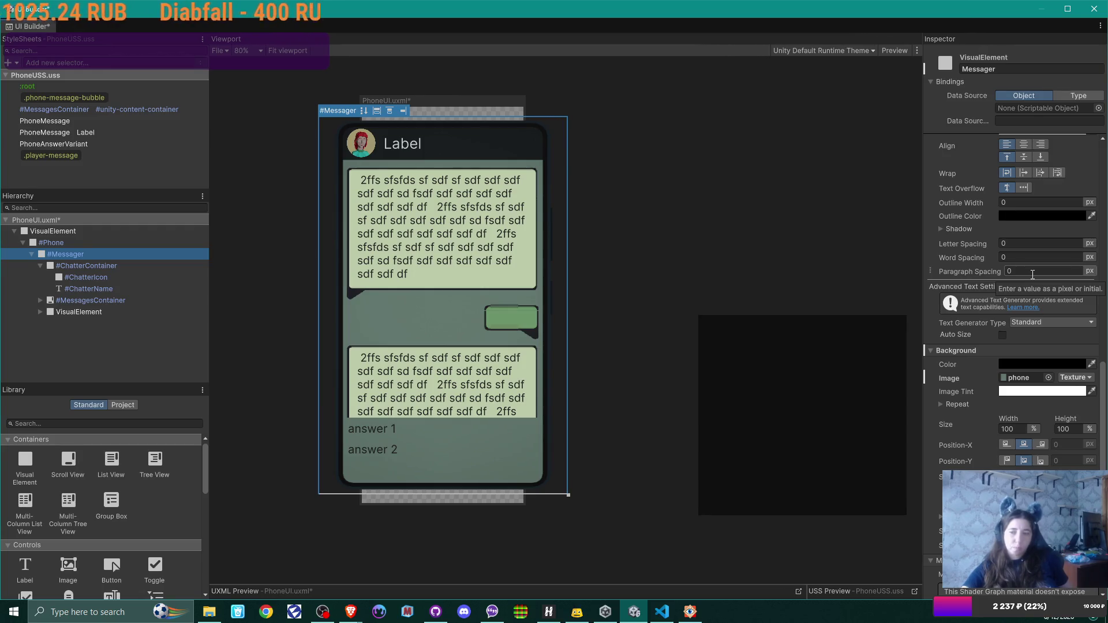
{"action": "scroll", "coordinate": [1033, 275], "scroll_direction": "up", "scroll_amount": 3}
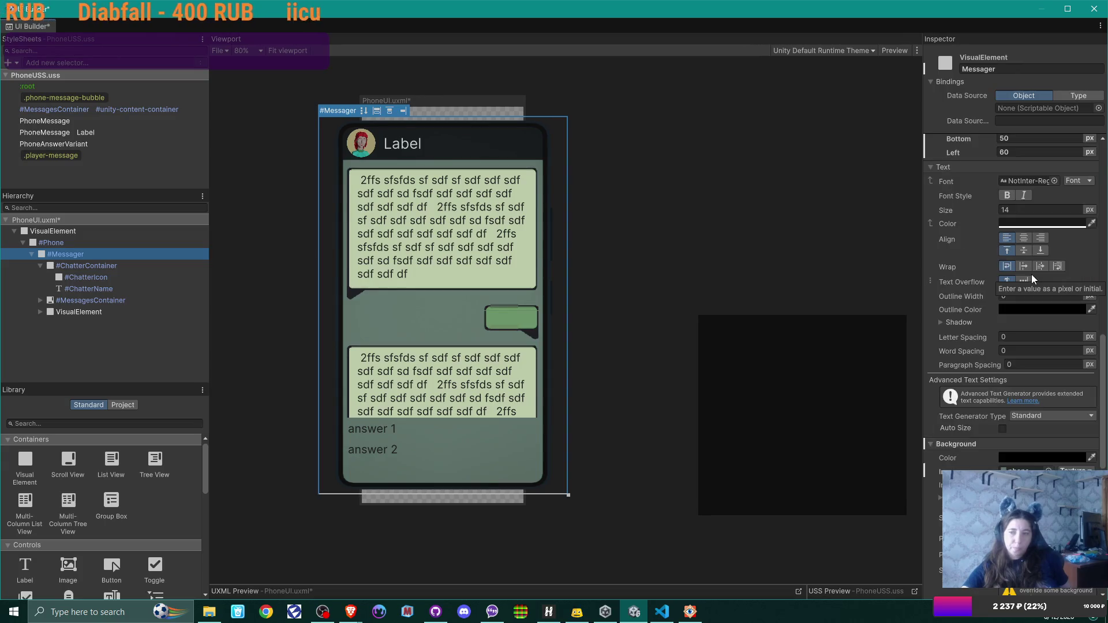
{"action": "scroll", "coordinate": [1031, 275], "scroll_direction": "down", "scroll_amount": 1}
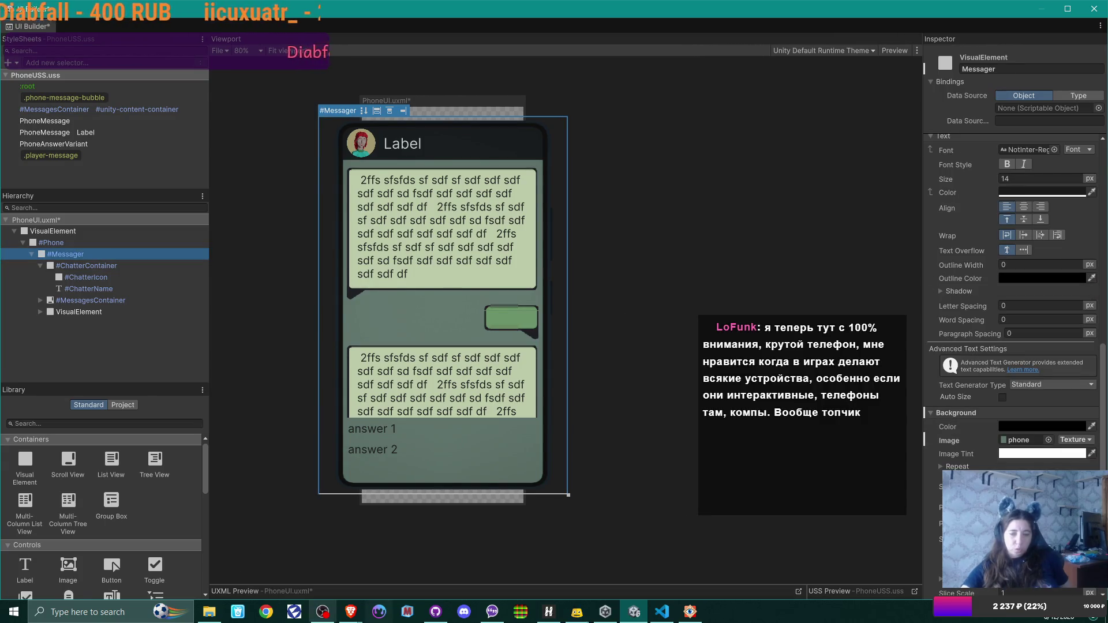
{"action": "left_click", "coordinate": [692, 615]}
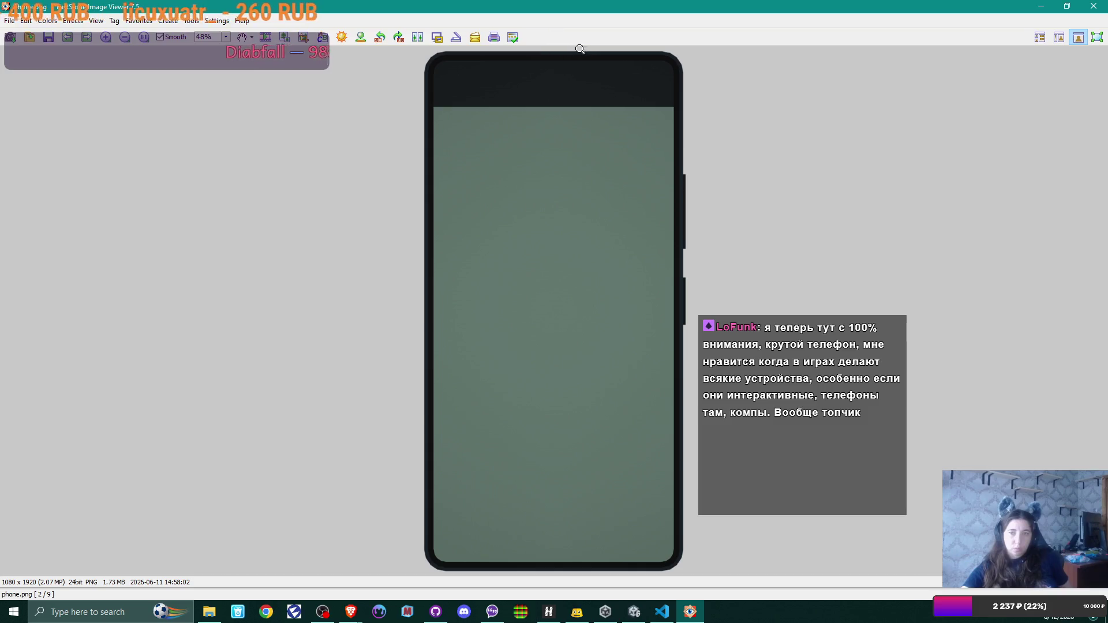
{"action": "left_click_drag", "start_coordinate": [606, 95], "coordinate": [606, 95]}
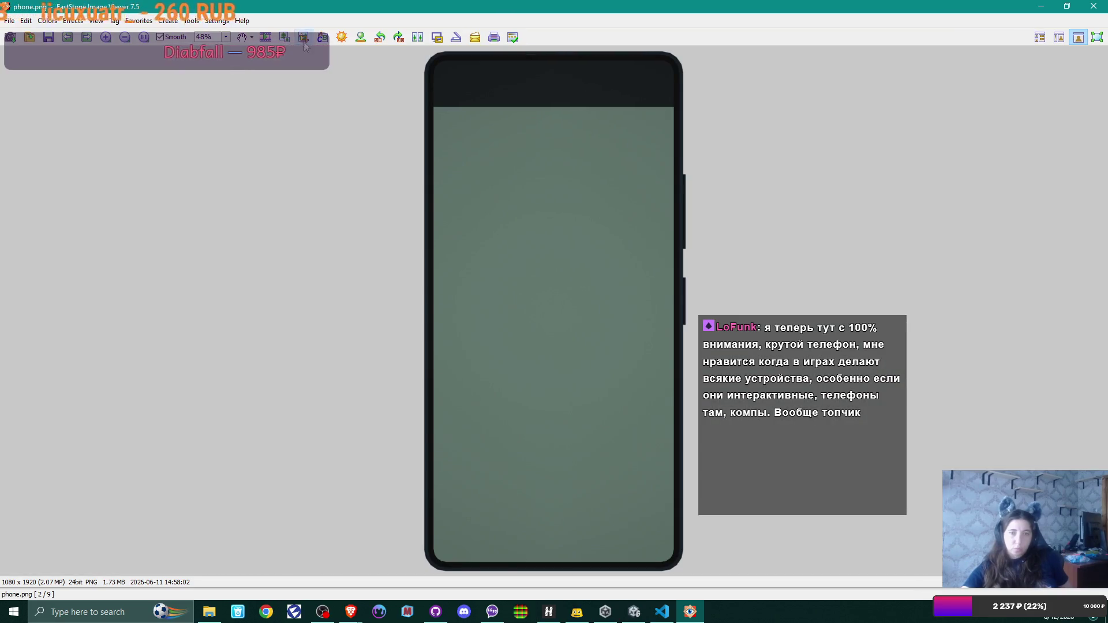
{"action": "left_click", "coordinate": [304, 39]}
{"action": "left_click_drag", "start_coordinate": [557, 193], "coordinate": [469, 147]}
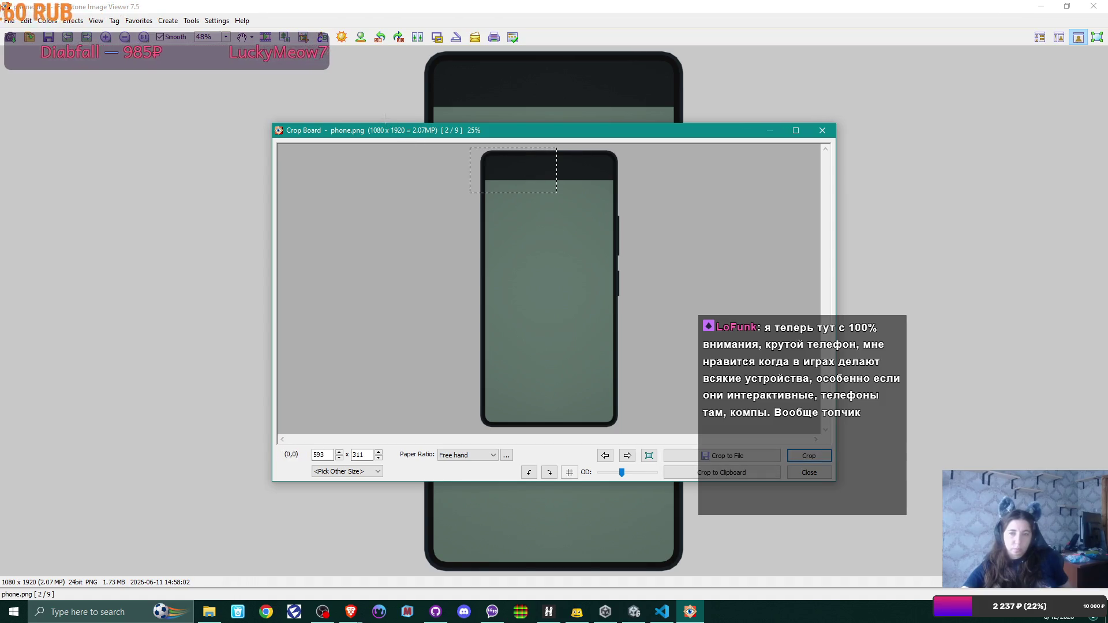
{"action": "left_click_drag", "start_coordinate": [385, 115], "coordinate": [385, 116]}
{"action": "left_click", "coordinate": [642, 206]}
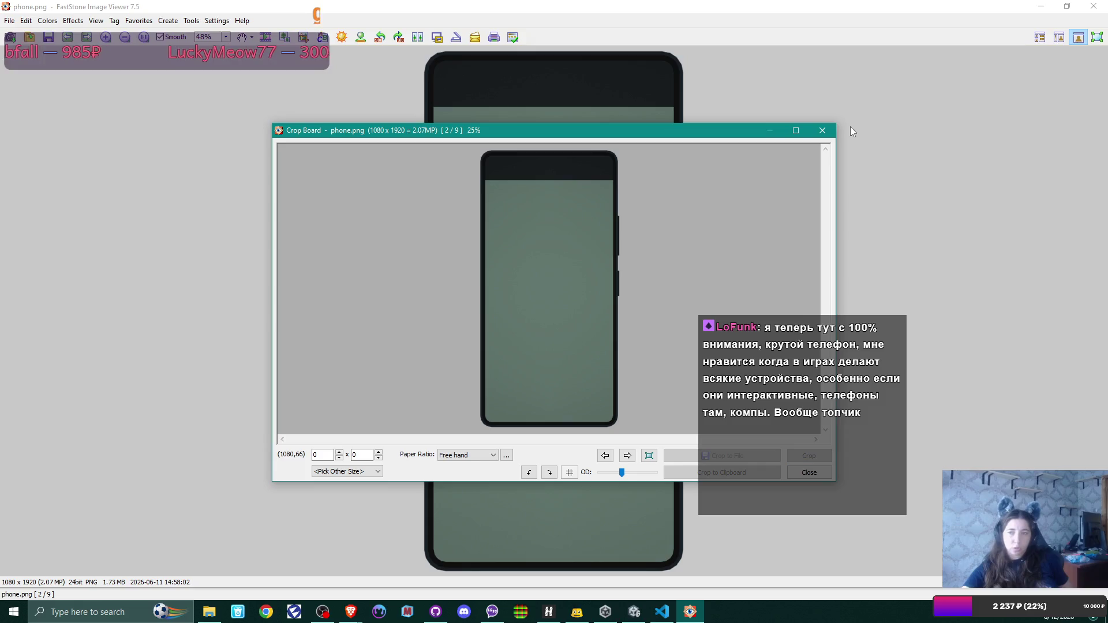
{"action": "key", "text": "Escape"}
{"action": "key", "text": "alt+Tab"}
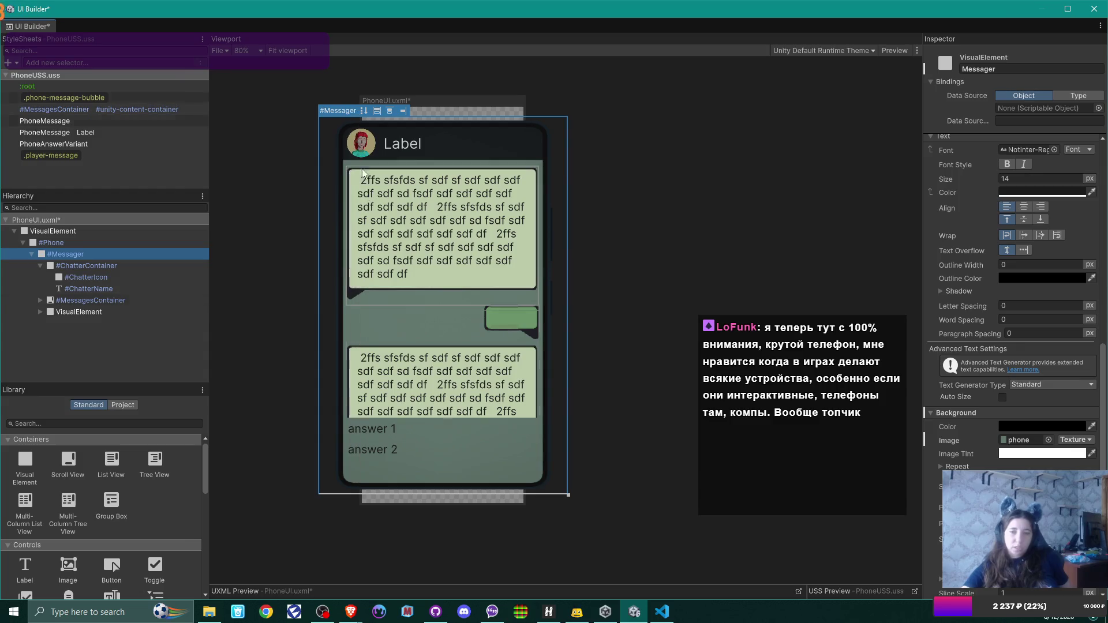
Reselect #Messager and review its Inspector, then switch to #Phone to view its settings
{"action": "left_click", "coordinate": [385, 120]}
{"action": "left_click", "coordinate": [386, 118]}
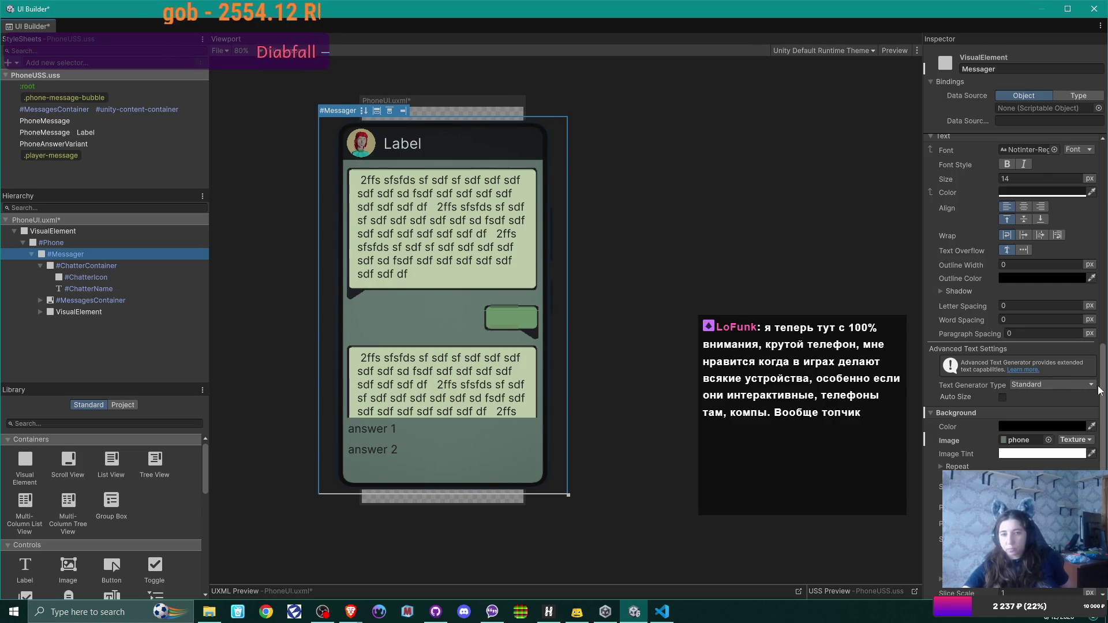
{"action": "scroll", "coordinate": [1099, 386], "scroll_direction": "down", "scroll_amount": 5}
{"action": "scroll", "coordinate": [1100, 386], "scroll_direction": "down", "scroll_amount": 5}
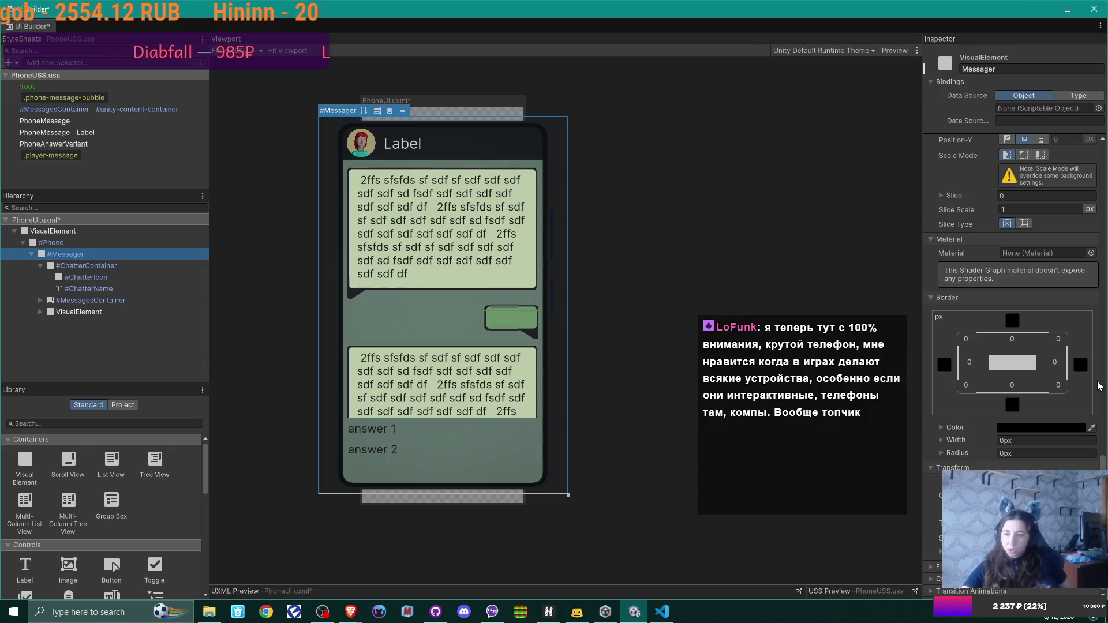
{"action": "scroll", "coordinate": [1100, 386], "scroll_direction": "up", "scroll_amount": 10}
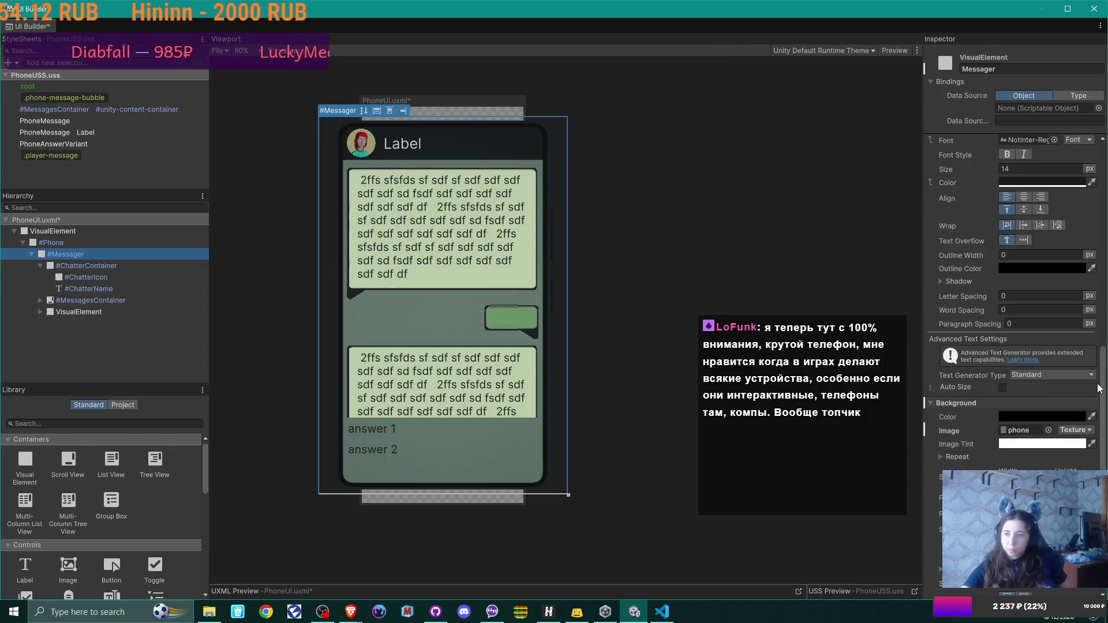
{"action": "scroll", "coordinate": [1100, 388], "scroll_direction": "up", "scroll_amount": 3}
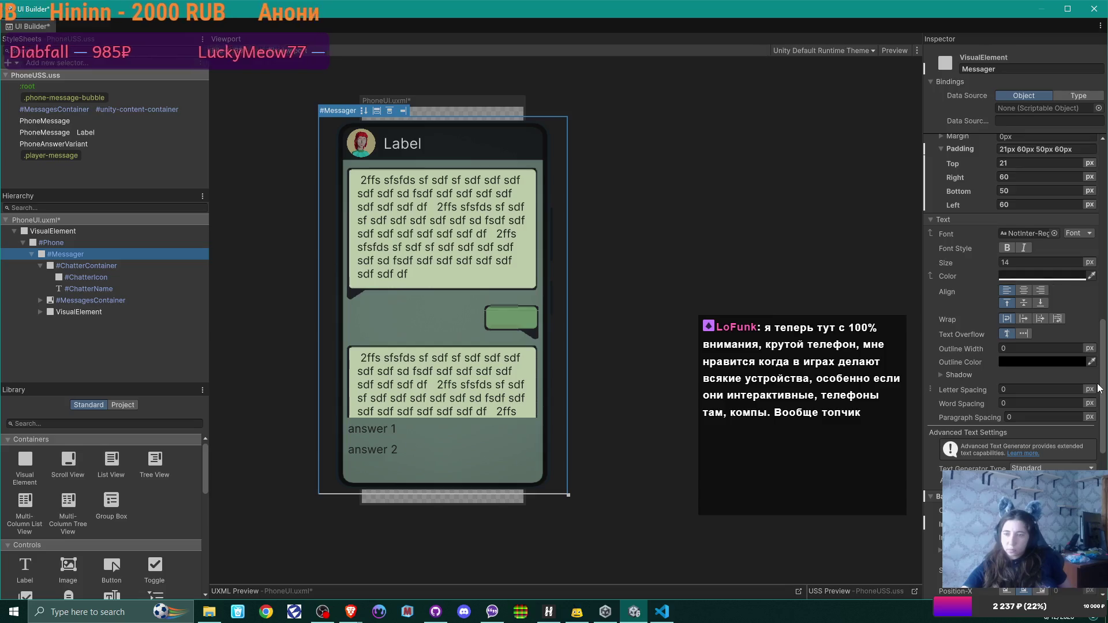
{"action": "scroll", "coordinate": [1099, 388], "scroll_direction": "up", "scroll_amount": 7}
{"action": "scroll", "coordinate": [1100, 388], "scroll_direction": "up", "scroll_amount": 2}
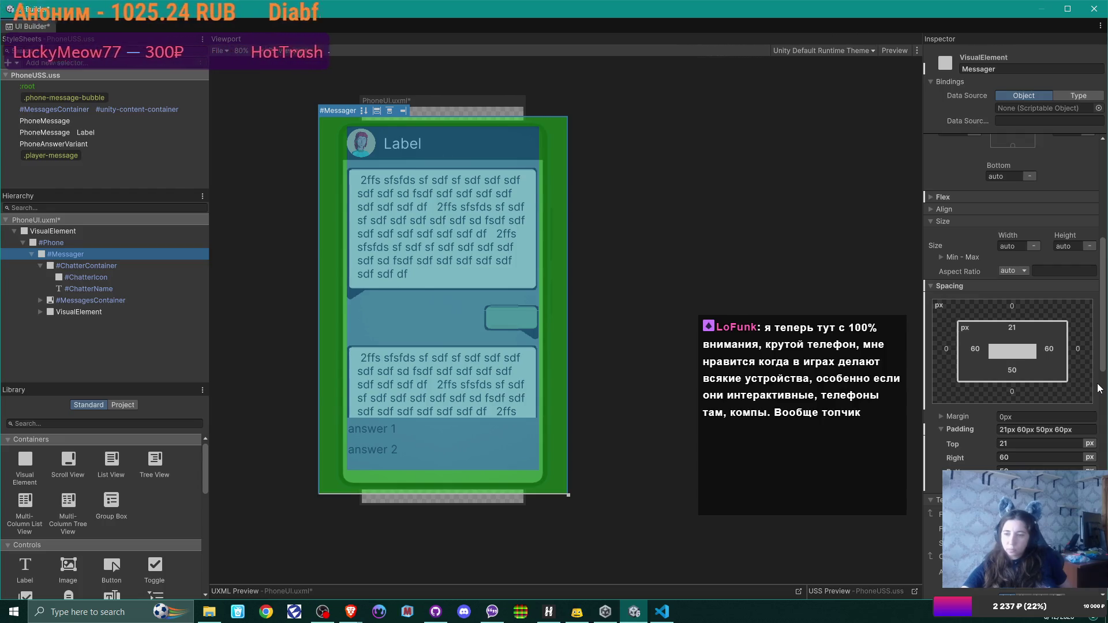
{"action": "scroll", "coordinate": [1100, 388], "scroll_direction": "up", "scroll_amount": 10}
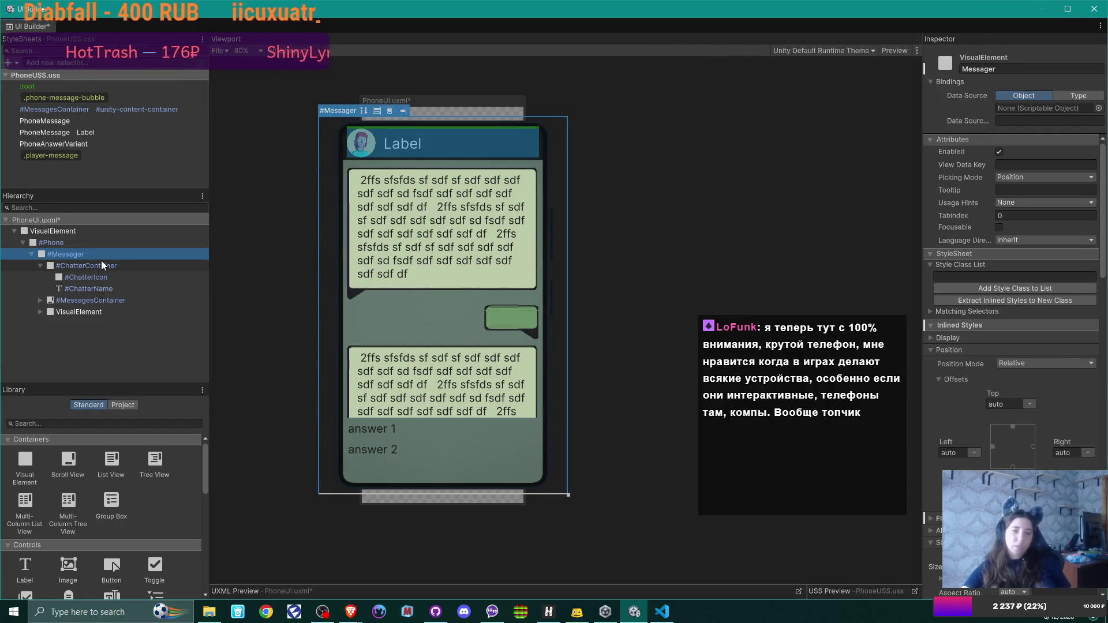
{"action": "left_click", "coordinate": [73, 243]}
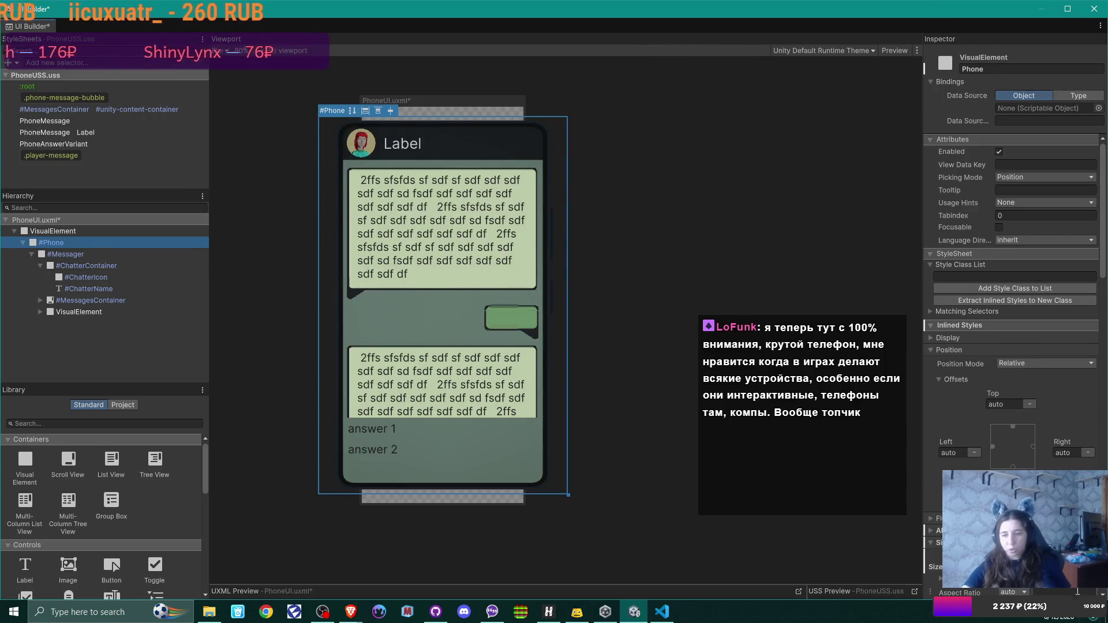
{"action": "scroll", "coordinate": [1015, 289], "scroll_direction": "down", "scroll_amount": 4}
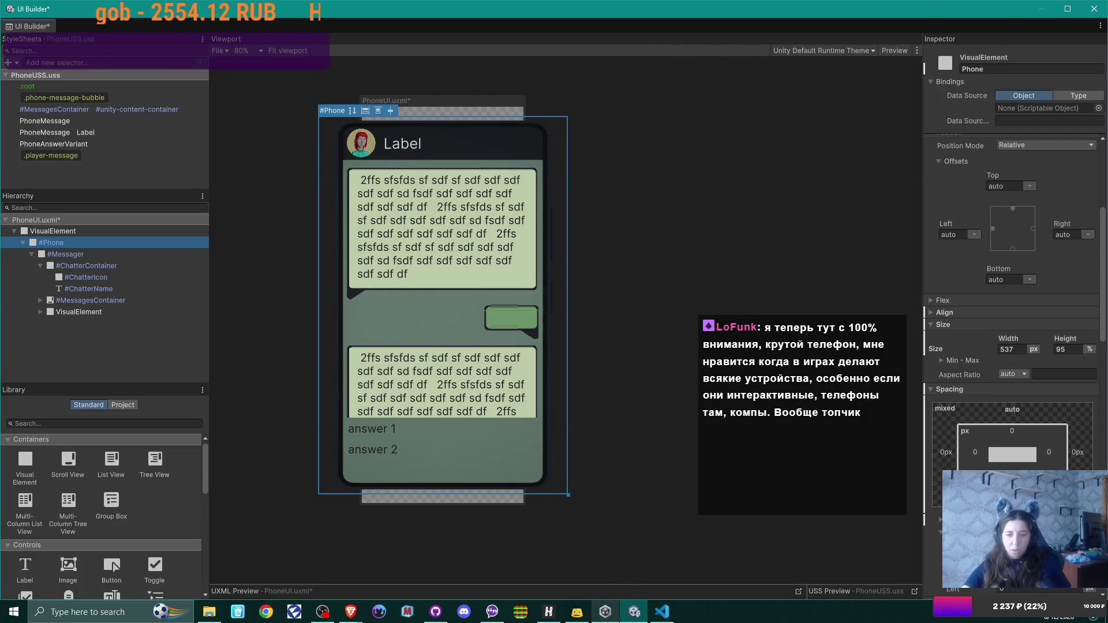
{"action": "left_click", "coordinate": [211, 613]}
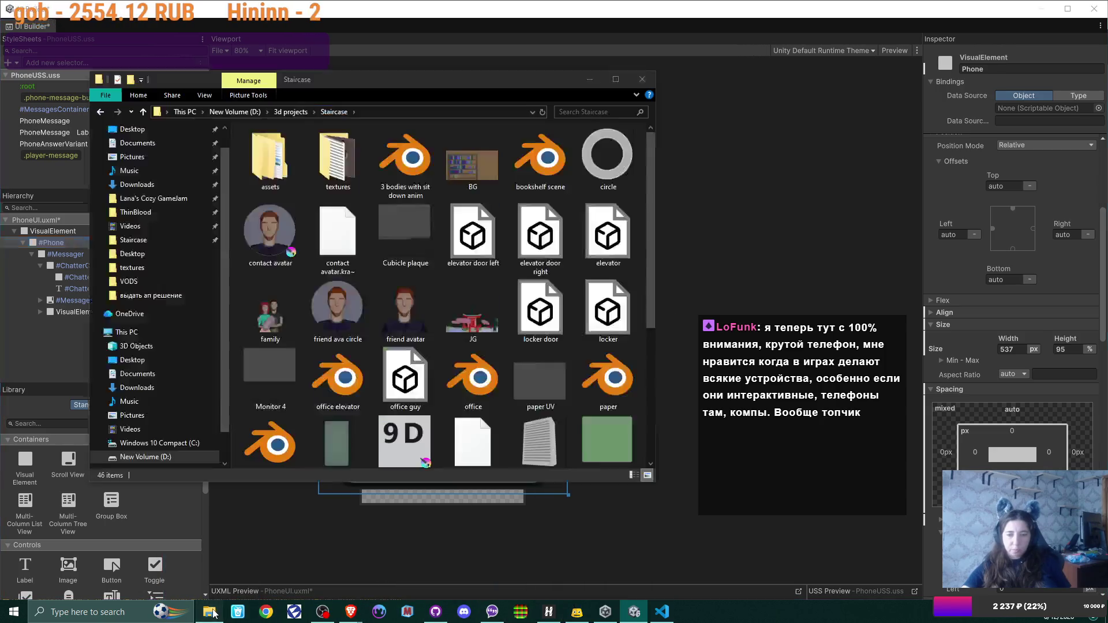
{"action": "scroll", "coordinate": [399, 254], "scroll_direction": "down", "scroll_amount": 3}
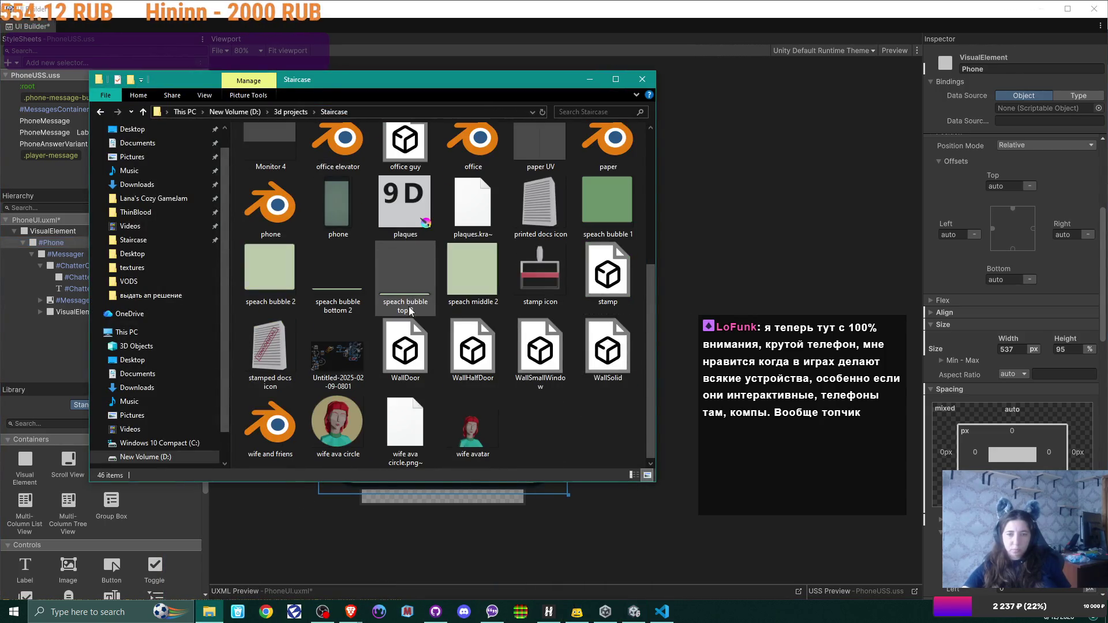
{"action": "scroll", "coordinate": [410, 312], "scroll_direction": "up", "scroll_amount": 3}
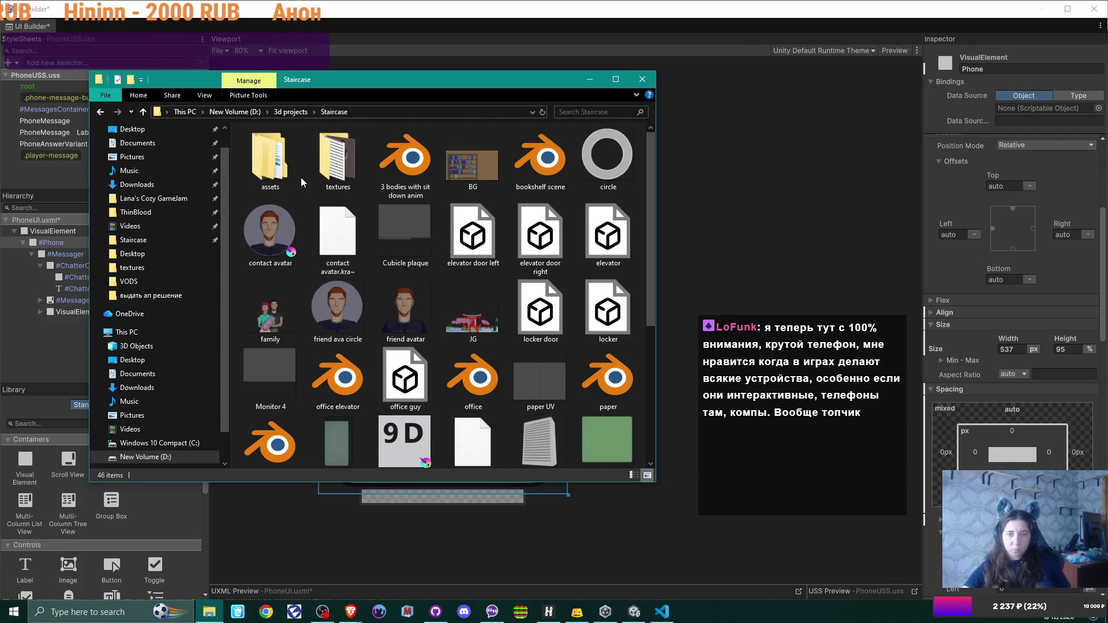
{"action": "left_click", "coordinate": [326, 167]}
{"action": "double_click", "coordinate": [326, 167]}
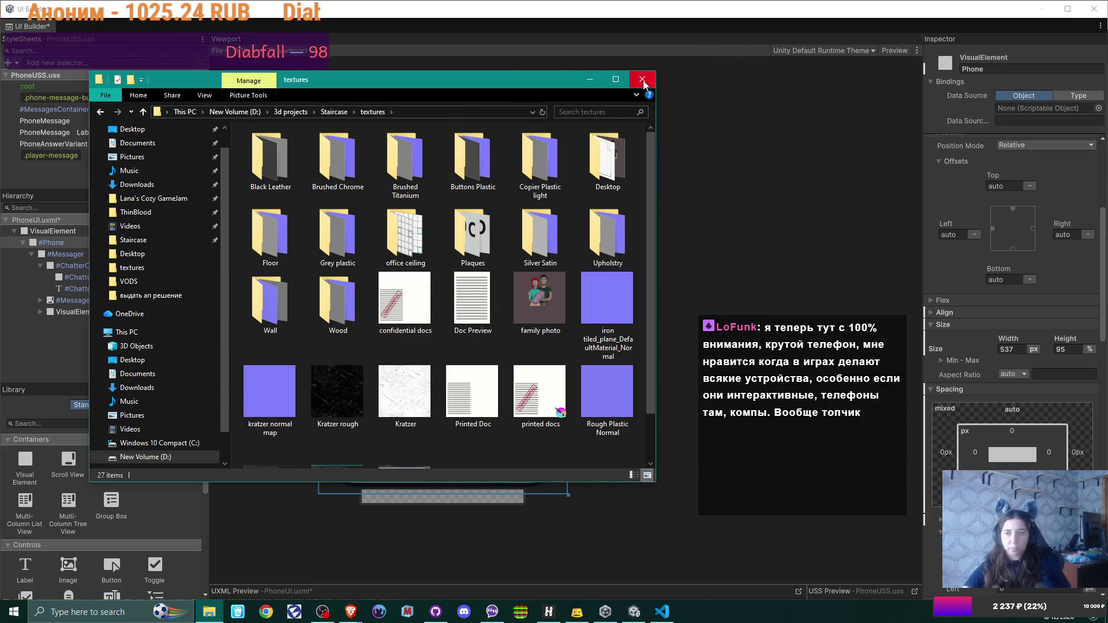
{"action": "left_click", "coordinate": [642, 79]}
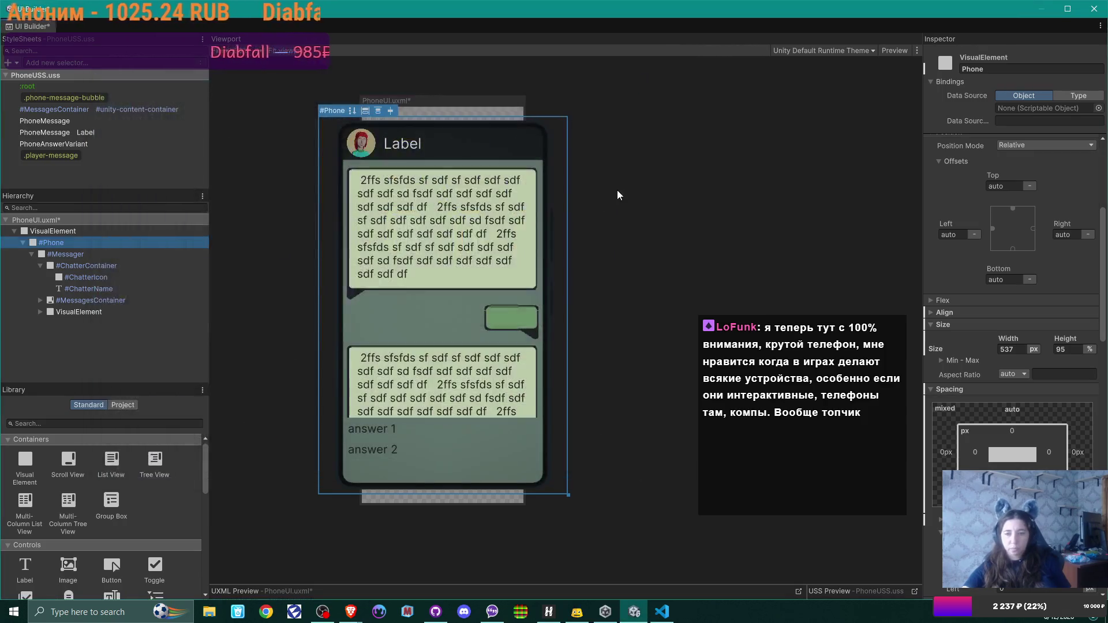
{"action": "left_click", "coordinate": [1033, 350]}
Size #Phone to 537 px wide and 100% high, then select #Messager
{"action": "left_click", "coordinate": [1040, 387]}
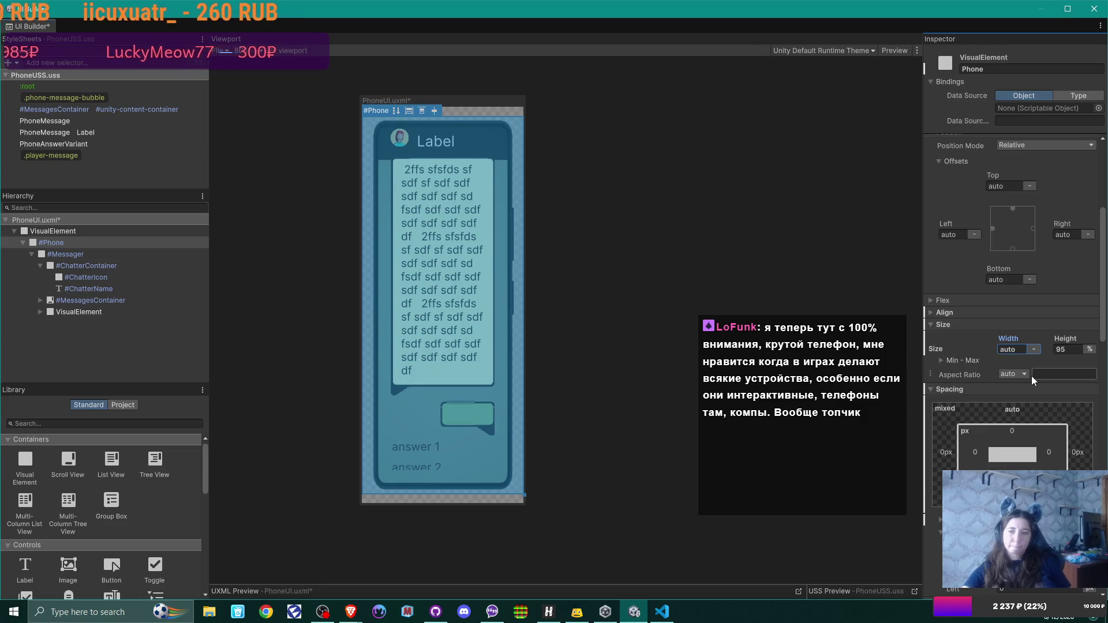
{"action": "left_click", "coordinate": [1034, 350]}
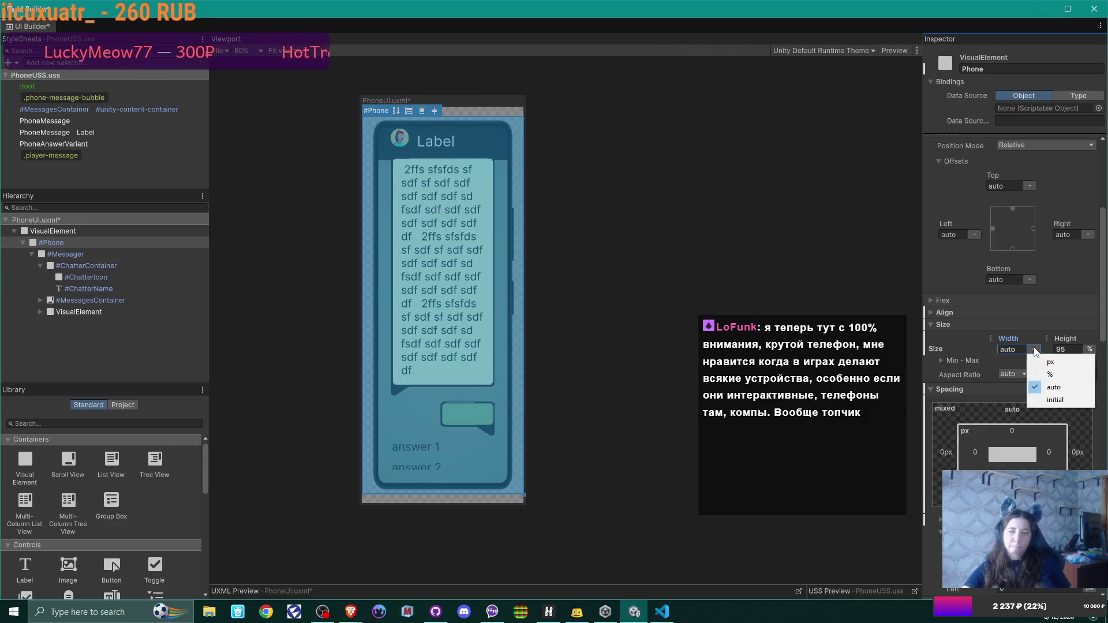
{"action": "left_click", "coordinate": [1049, 362]}
{"action": "type", "text": "537"}
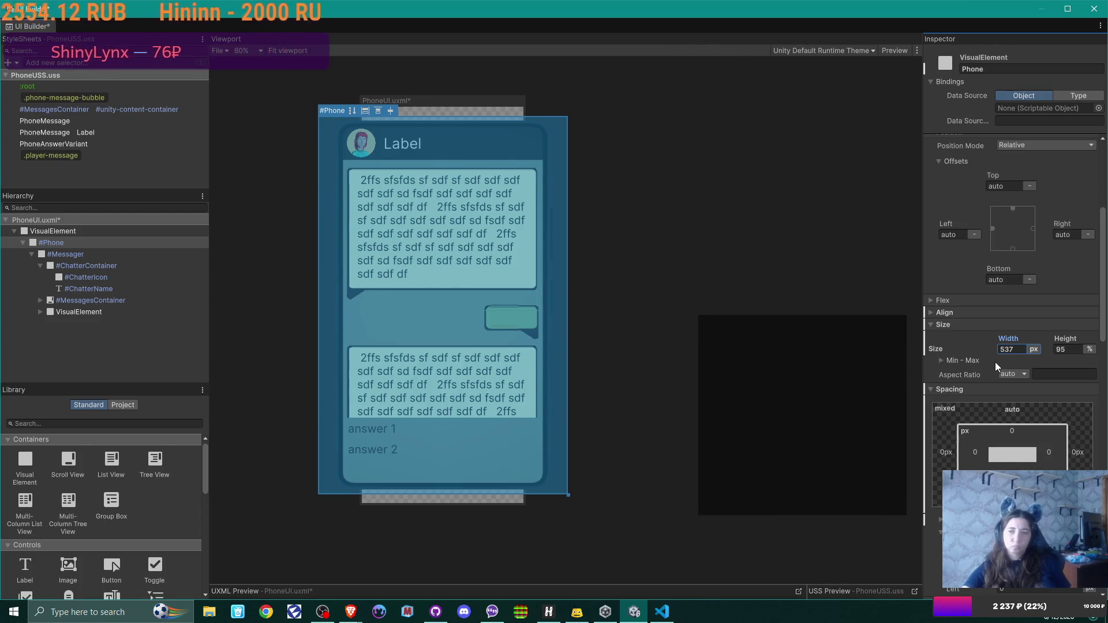
{"action": "left_click", "coordinate": [1073, 350]}
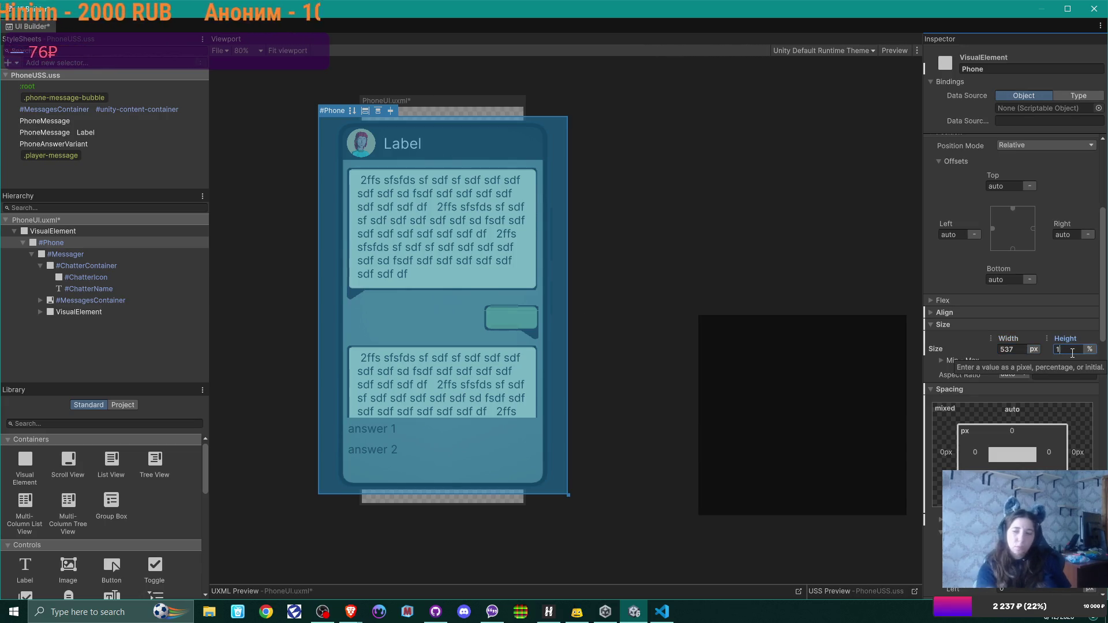
{"action": "type", "text": "100"}
{"action": "key", "text": "Return"}
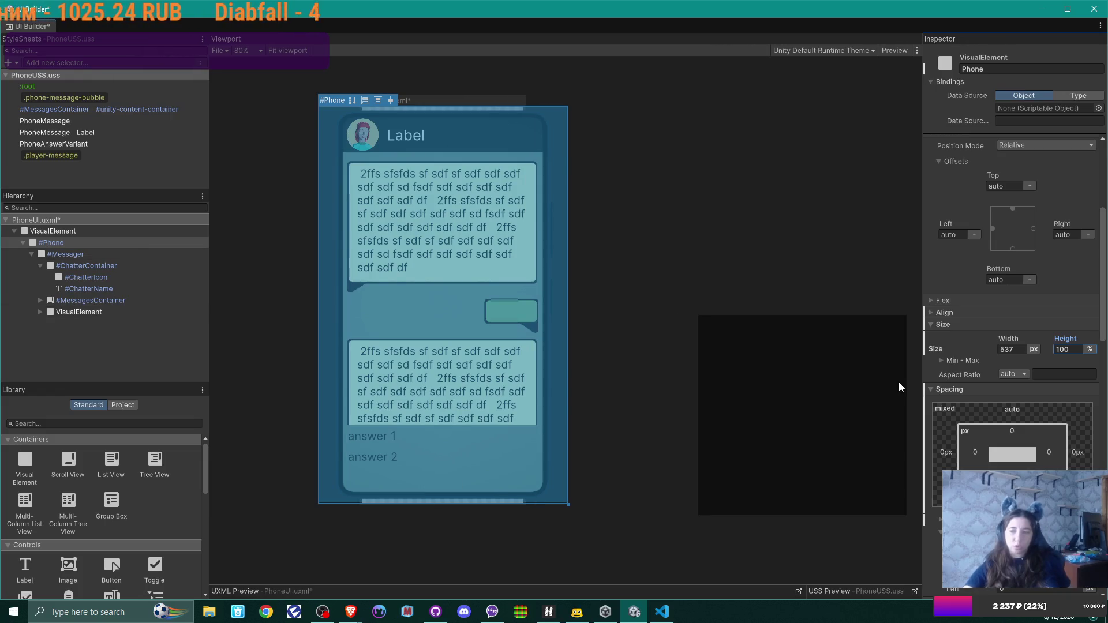
{"action": "left_click", "coordinate": [57, 257]}
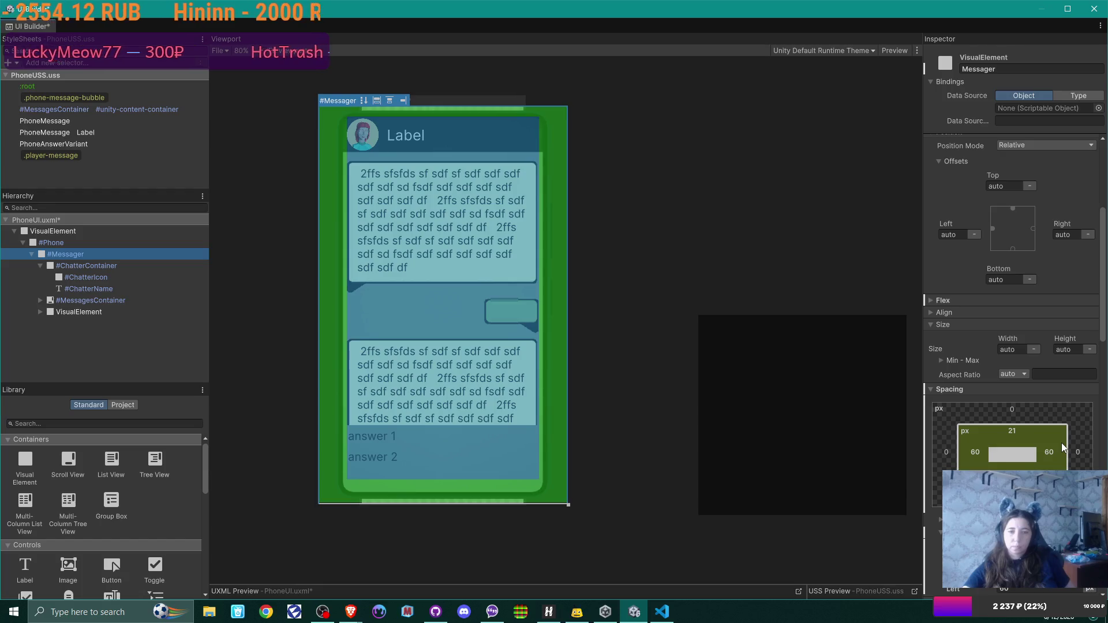
Review #ChatterContainer's Offsets and Size, then save PhoneUI.uxml and close UI Builder
{"action": "left_click", "coordinate": [70, 265]}
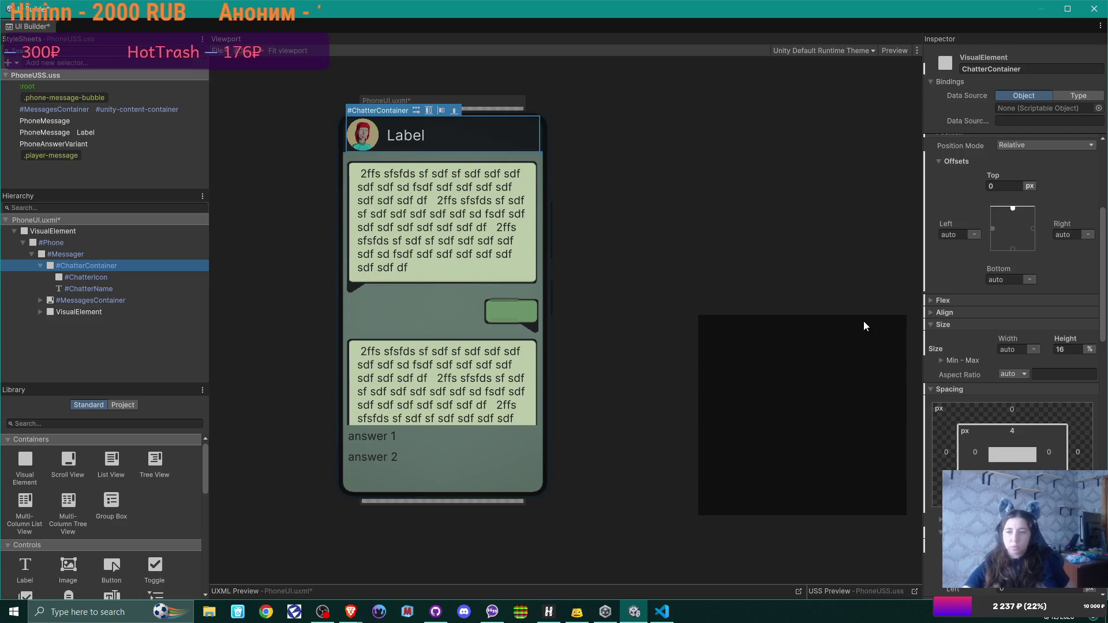
{"action": "scroll", "coordinate": [1055, 349], "scroll_direction": "down", "scroll_amount": 1}
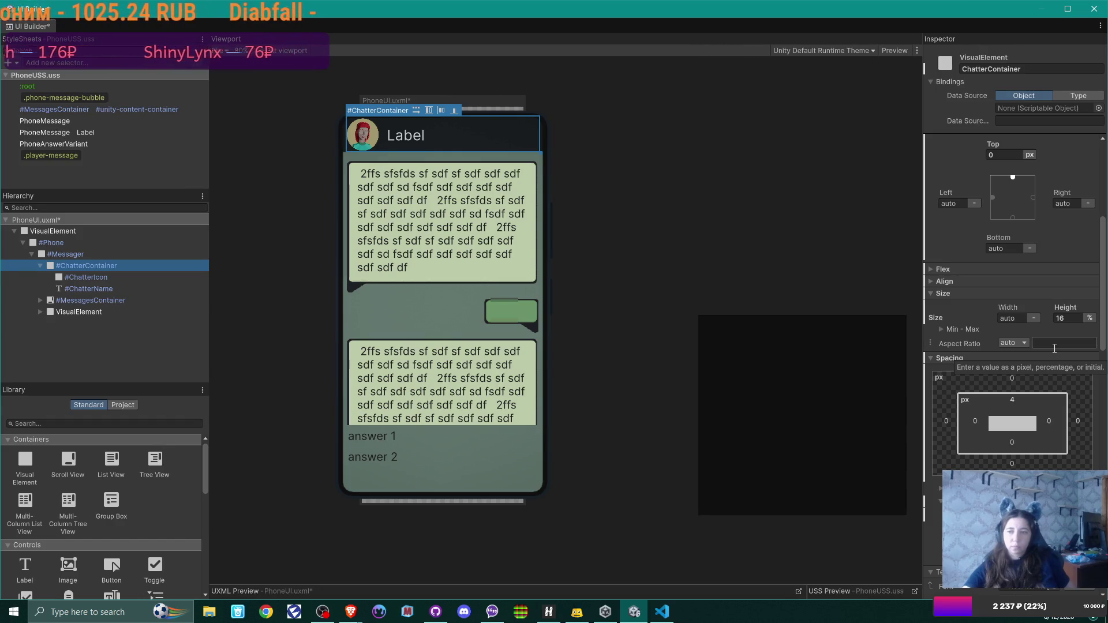
{"action": "scroll", "coordinate": [1055, 349], "scroll_direction": "up", "scroll_amount": 3}
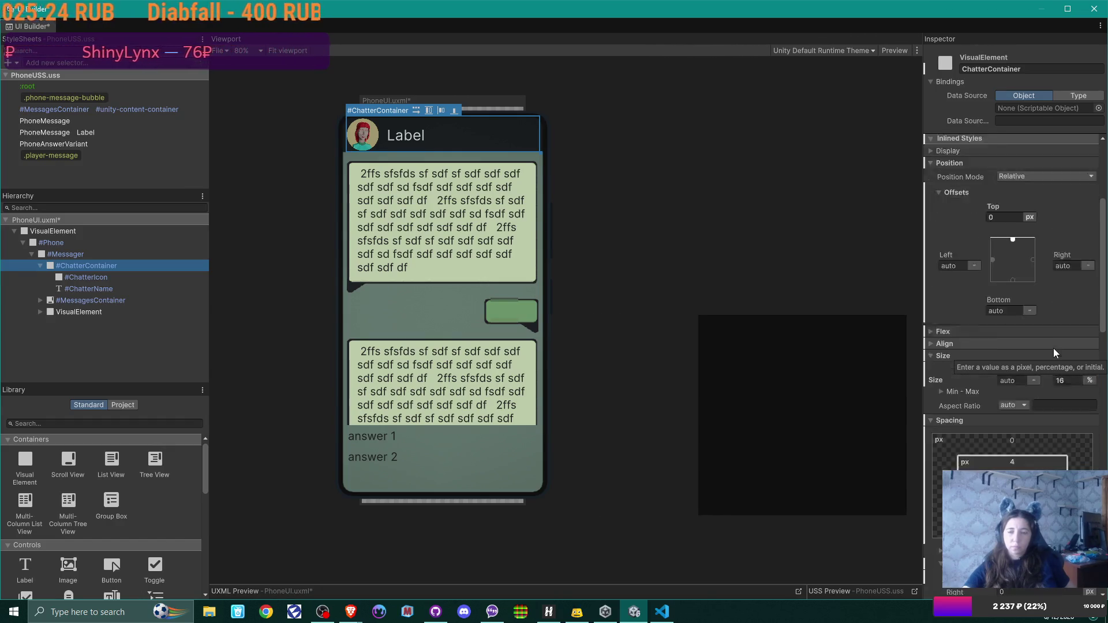
{"action": "scroll", "coordinate": [1054, 348], "scroll_direction": "down", "scroll_amount": 2}
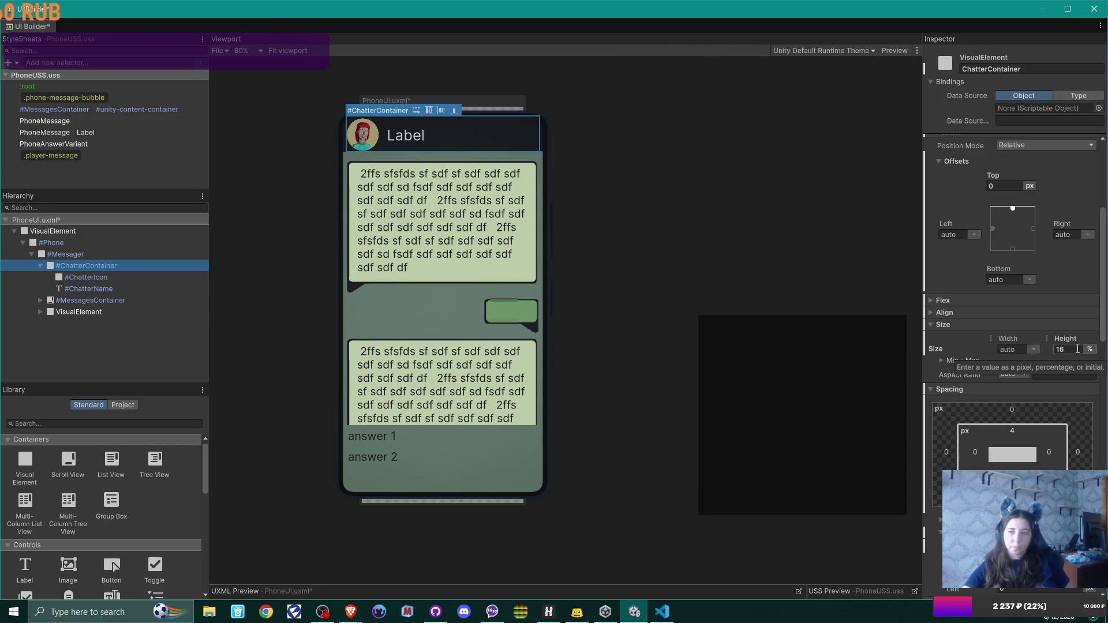
{"action": "scroll", "coordinate": [1077, 349], "scroll_direction": "up", "scroll_amount": 8}
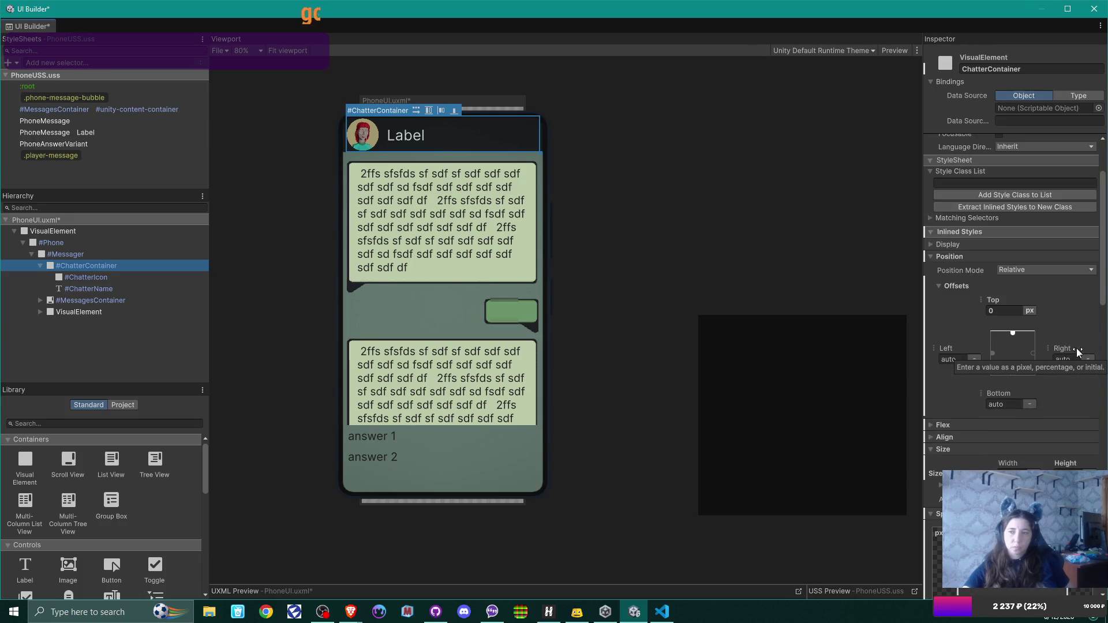
{"action": "scroll", "coordinate": [1077, 349], "scroll_direction": "down", "scroll_amount": 6}
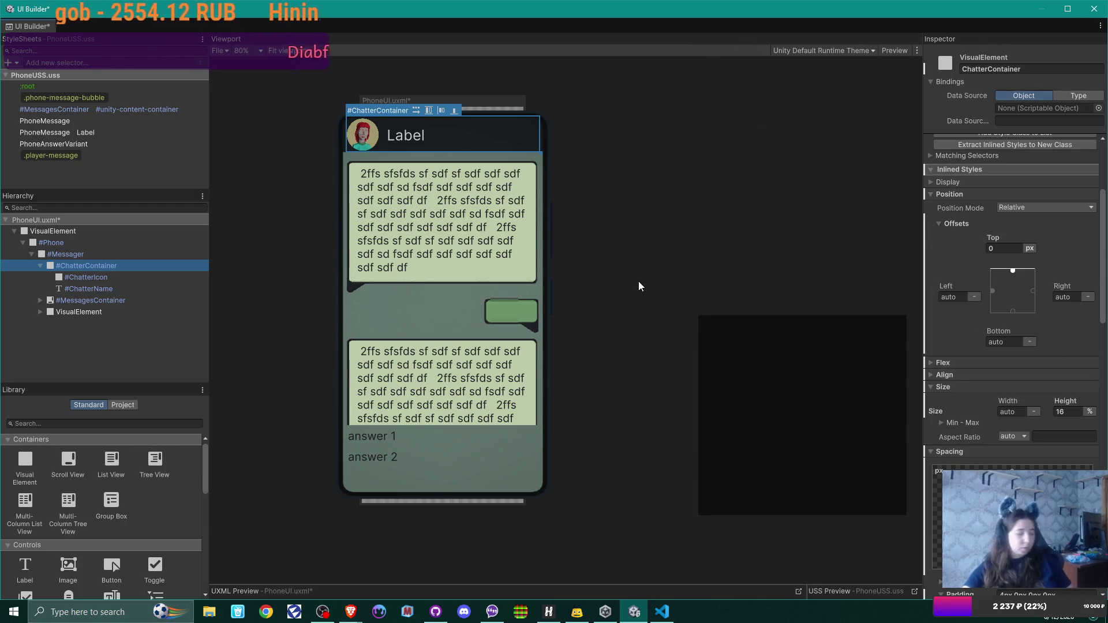
{"action": "key", "text": "ctrl+s"}
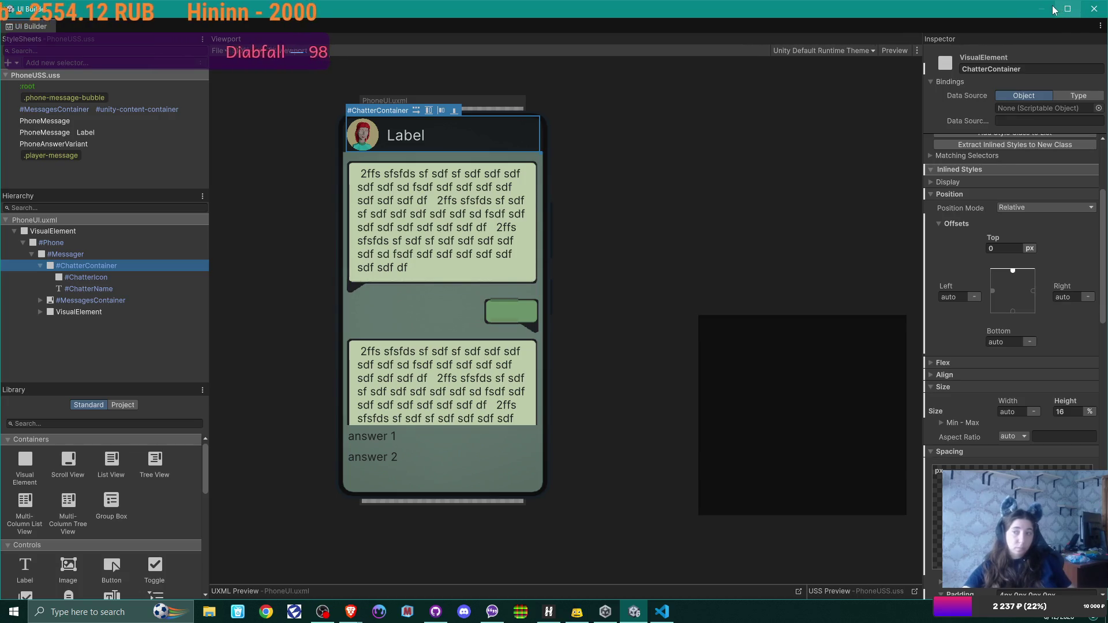
{"action": "left_click", "coordinate": [1095, 9]}
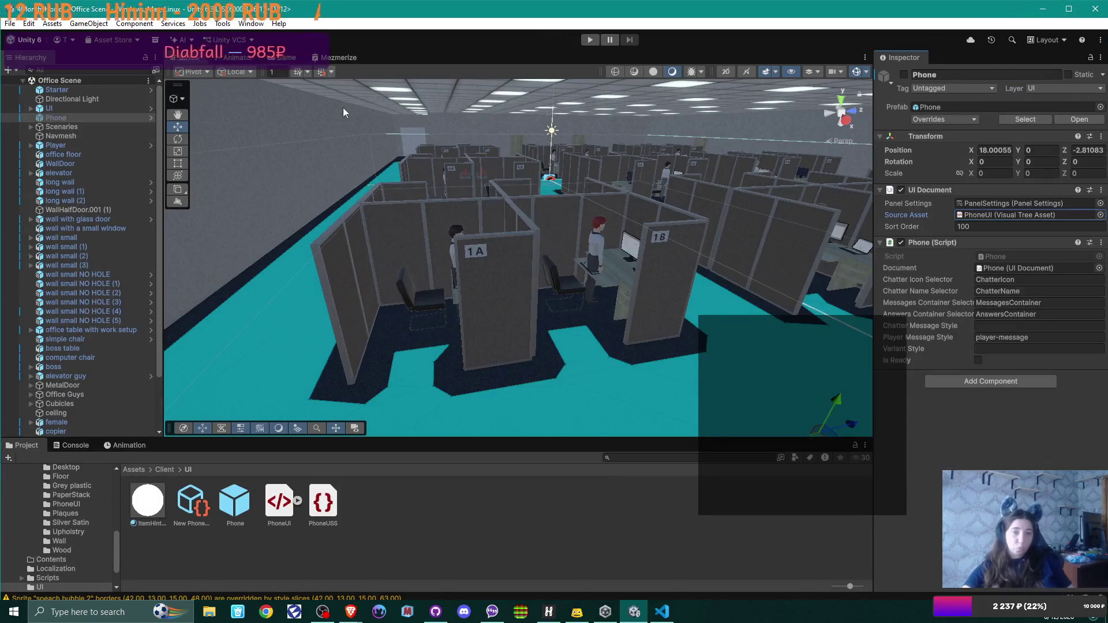
Play-test: walk to cubicle 2A, open the phone's Wife chat, maximize the Game view, then stop
{"action": "left_click", "coordinate": [591, 40]}
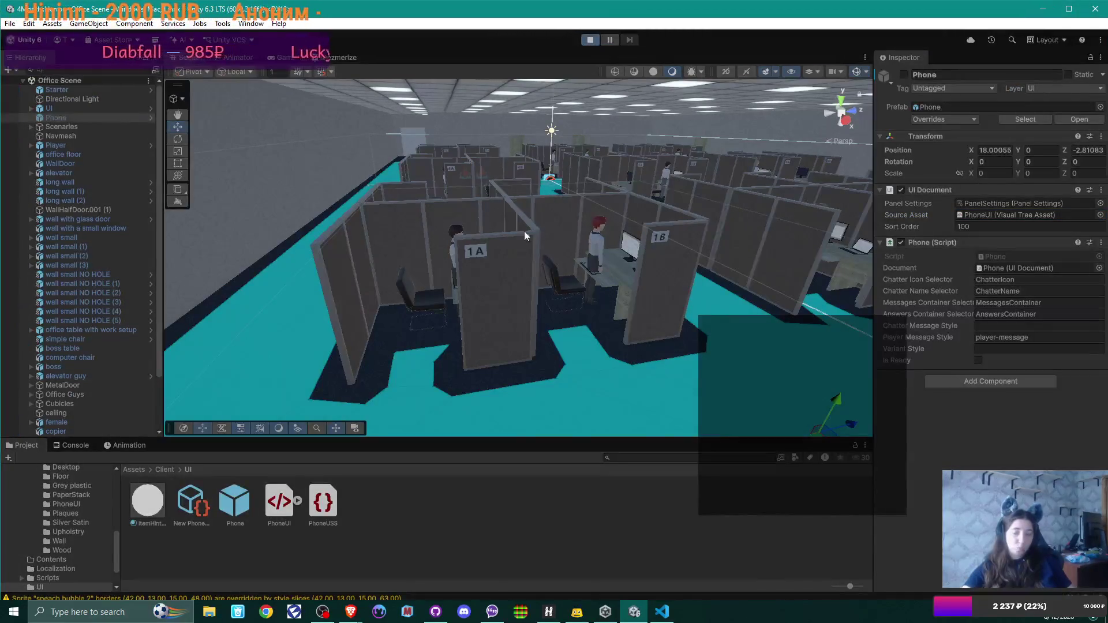
{"action": "key", "text": "w"}
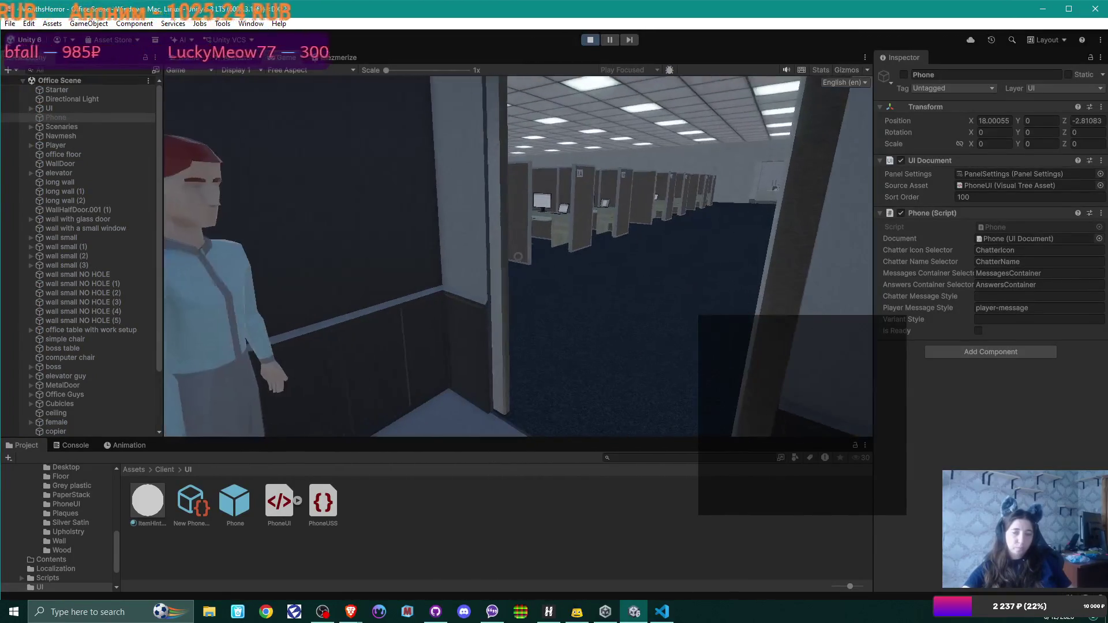
{"action": "key", "text": "w"}
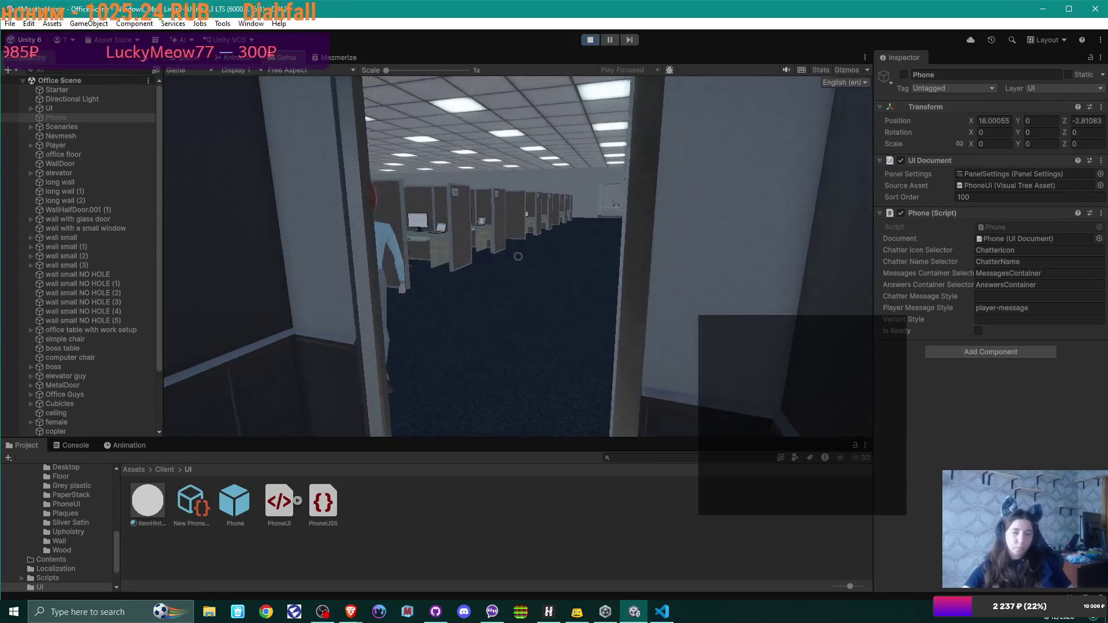
{"action": "key", "text": "w"}
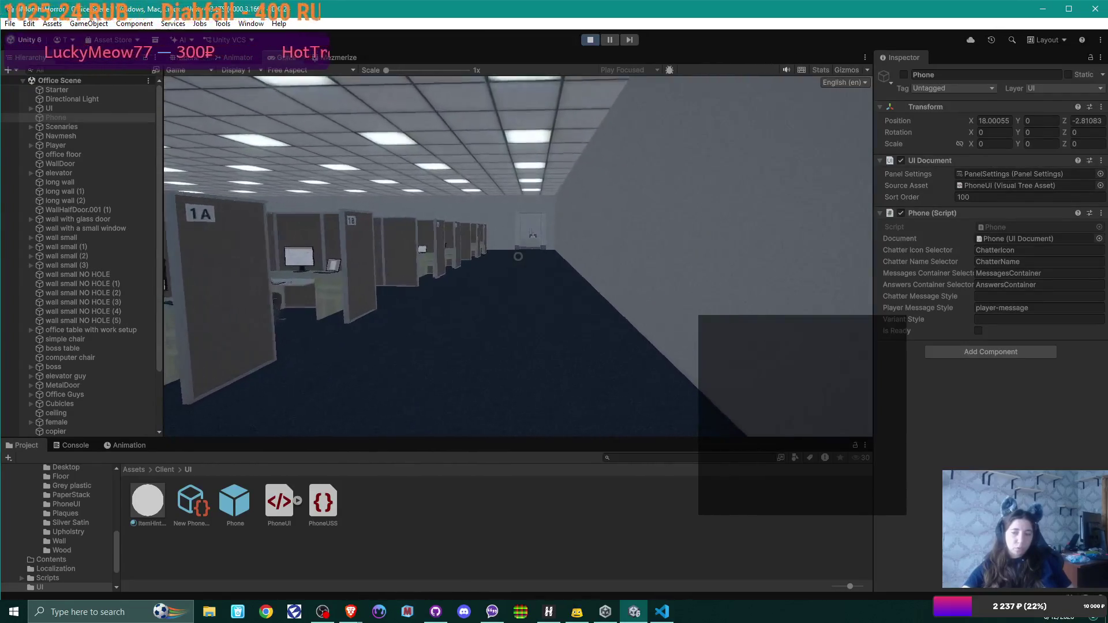
{"action": "key", "text": "w"}
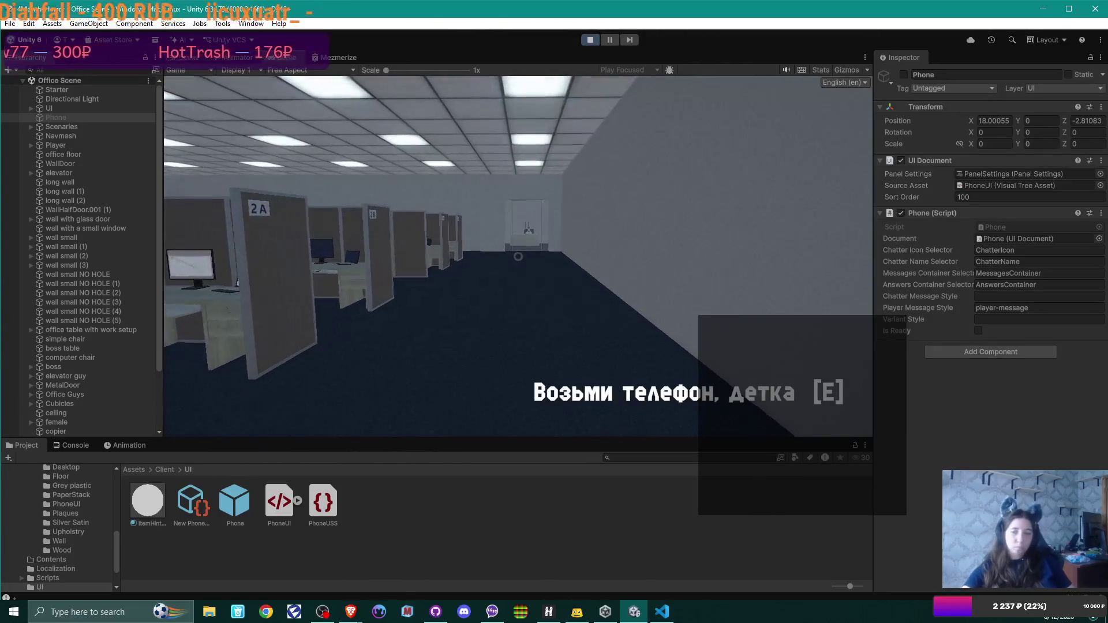
{"action": "key", "text": "e"}
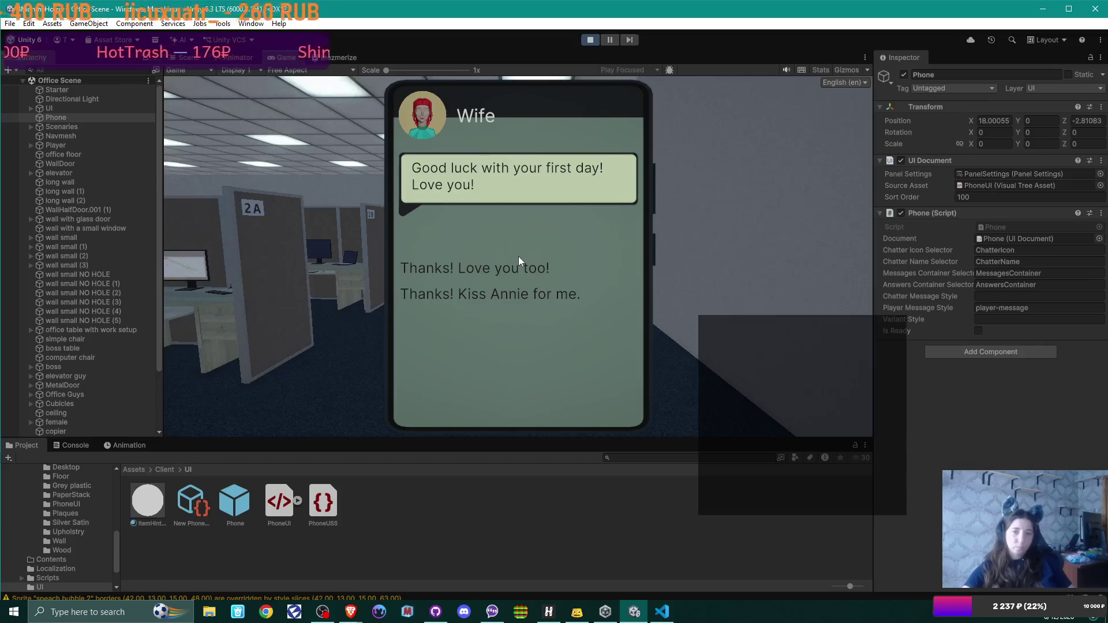
{"action": "double_click", "coordinate": [281, 59]}
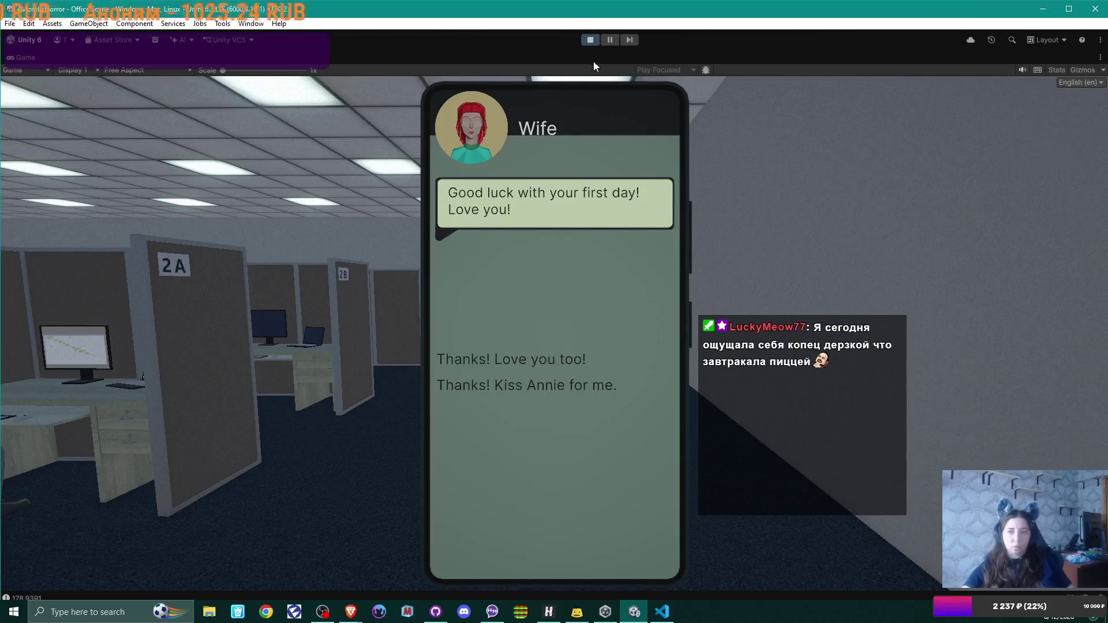
{"action": "left_click", "coordinate": [595, 38]}
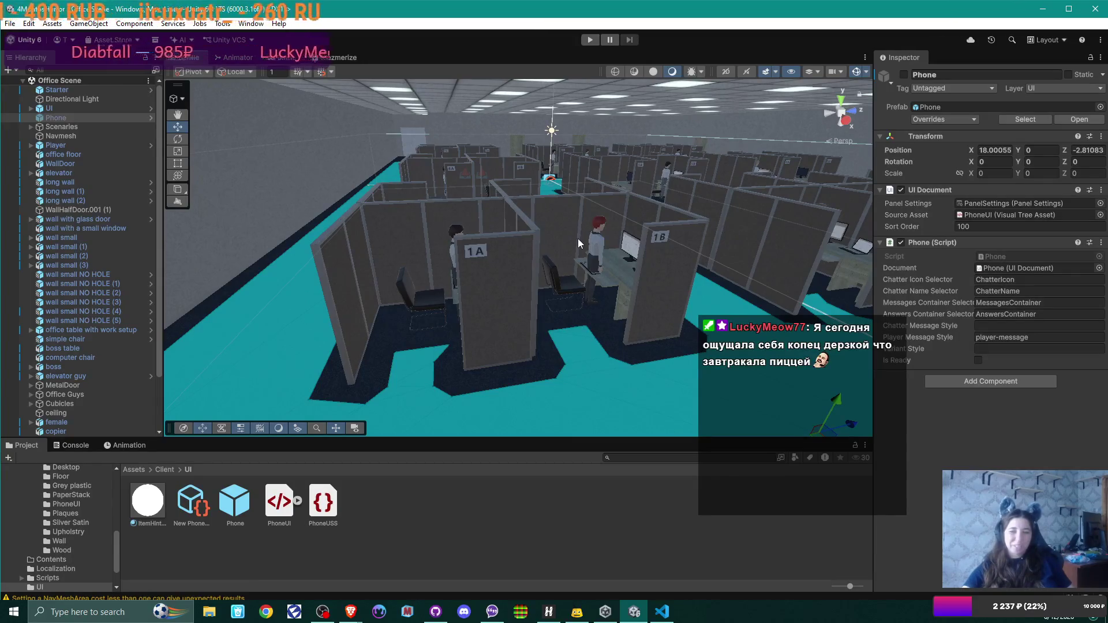
{"action": "mouse_move", "coordinate": [563, 252]}
{"action": "left_mouse_down"}
{"action": "mouse_move", "coordinate": [722, 246]}
{"action": "mouse_move", "coordinate": [576, 257]}
{"action": "left_mouse_up"}
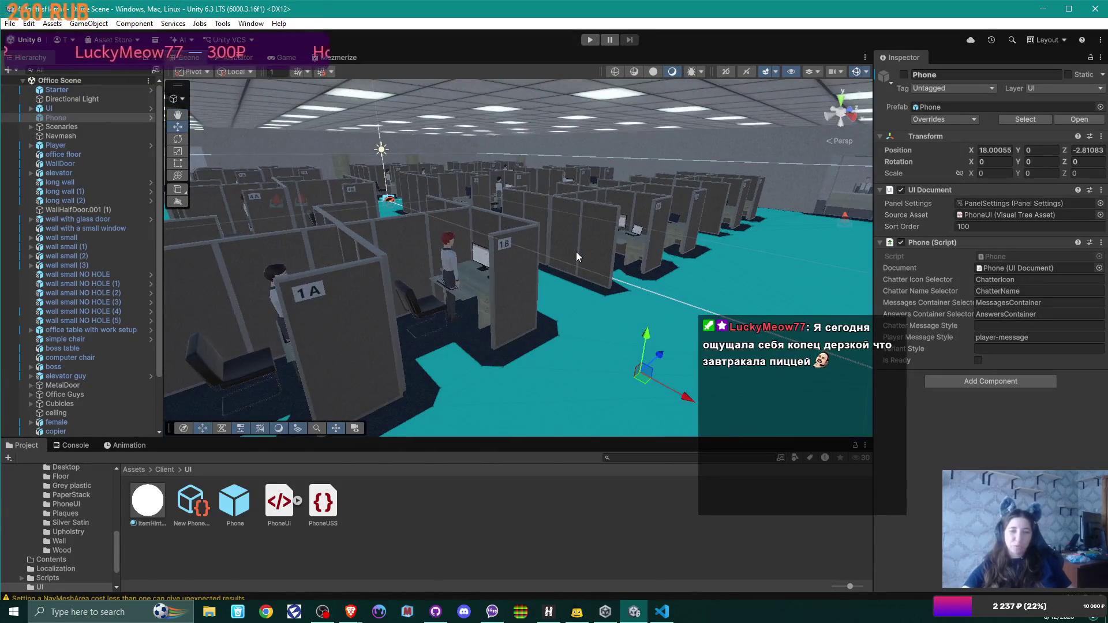
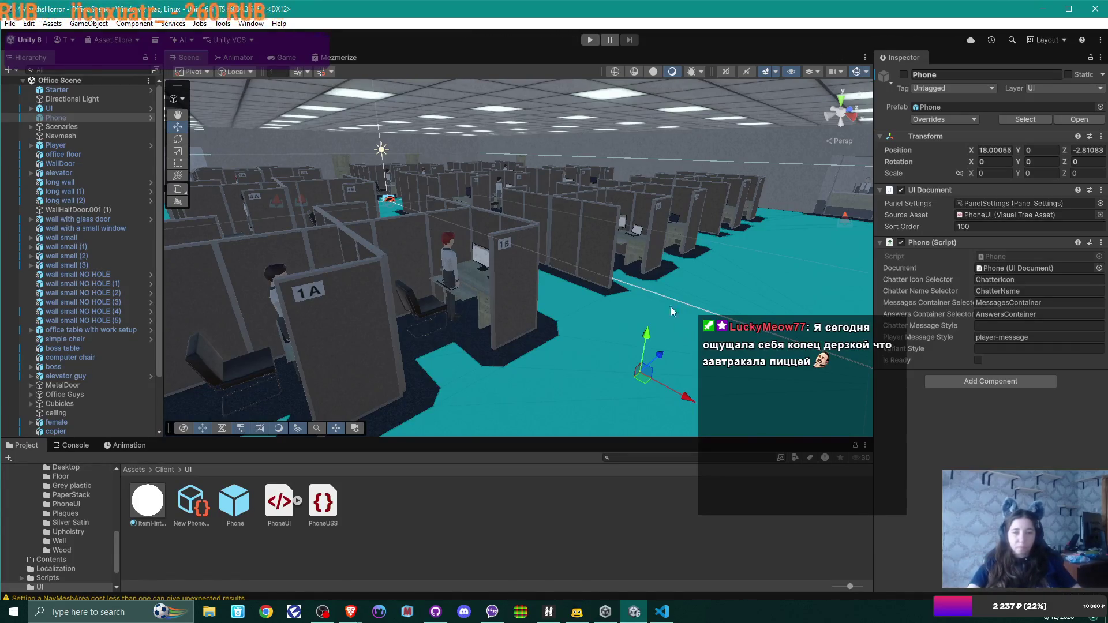
Move the scene view to the cubicle aisle, then open and close the PhoneUI layout in UI Builder
{"action": "mouse_move", "coordinate": [628, 227]}
{"action": "left_mouse_down"}
{"action": "mouse_move", "coordinate": [765, 224]}
{"action": "mouse_move", "coordinate": [583, 228]}
{"action": "mouse_move", "coordinate": [543, 243]}
{"action": "mouse_move", "coordinate": [554, 247]}
{"action": "left_mouse_up"}
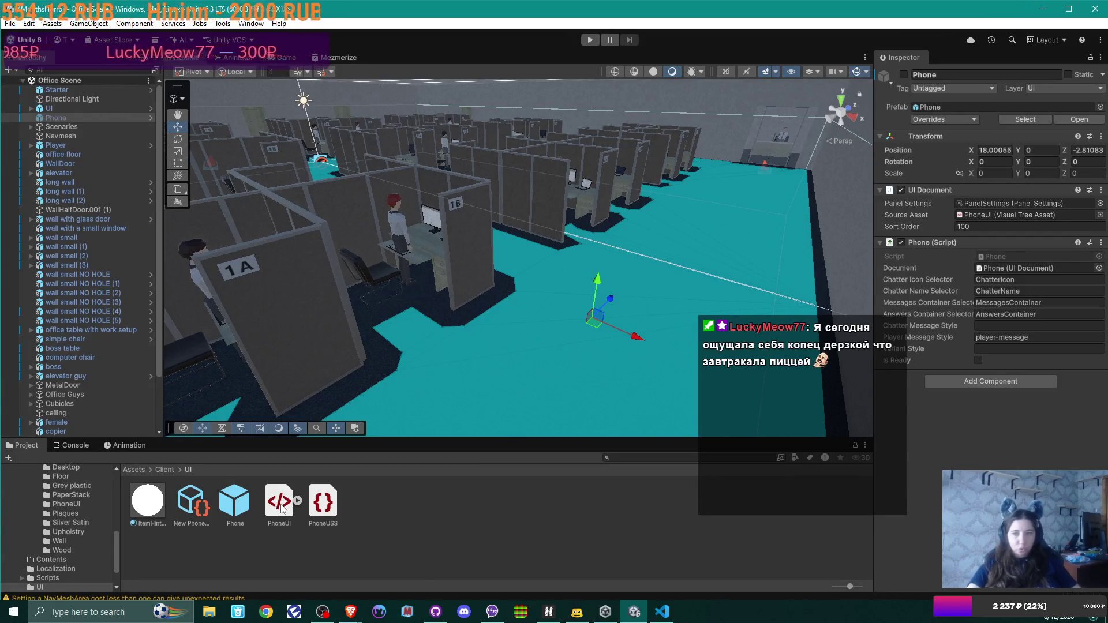
{"action": "left_click", "coordinate": [279, 502]}
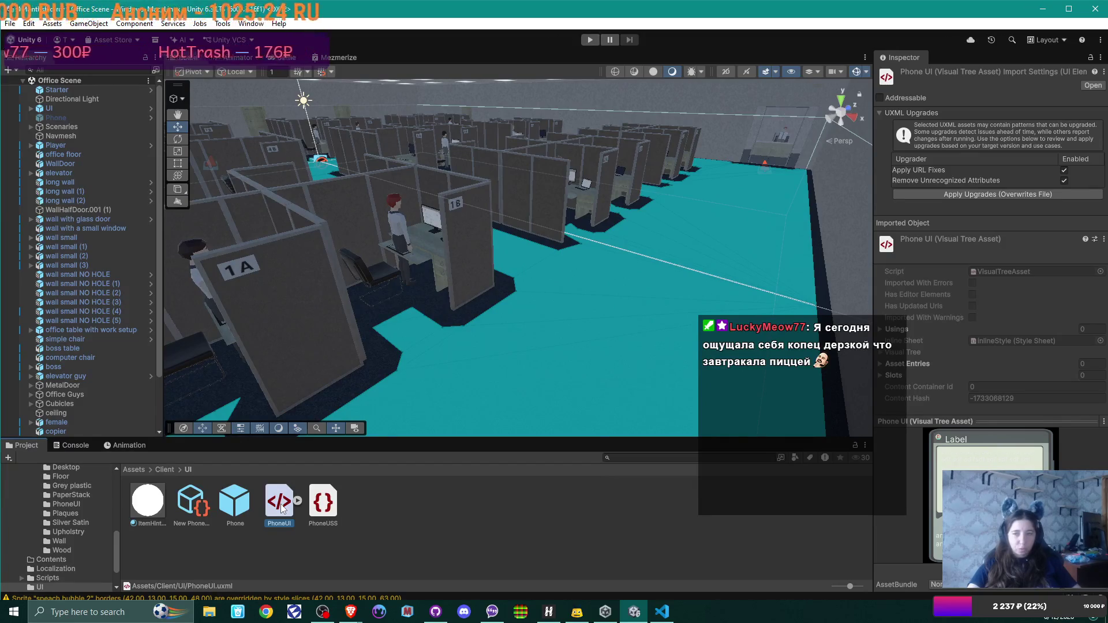
{"action": "mouse_move", "coordinate": [281, 507]}
{"action": "left_mouse_down"}
{"action": "mouse_move", "coordinate": [190, 357]}
{"action": "mouse_move", "coordinate": [75, 101]}
{"action": "mouse_move", "coordinate": [77, 122]}
{"action": "left_mouse_up"}
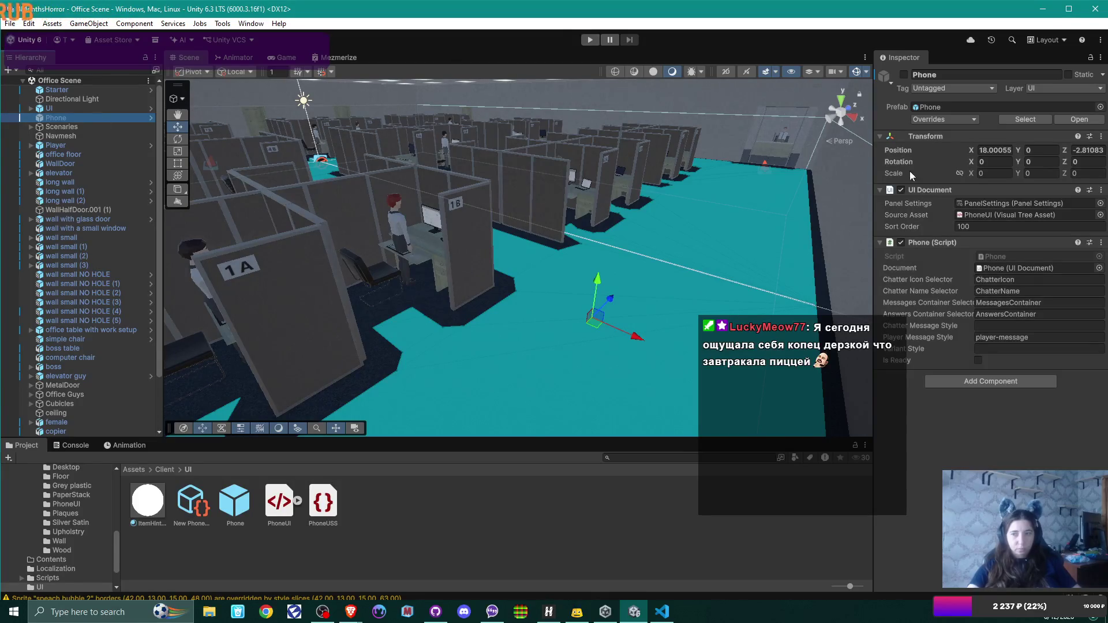
{"action": "double_click", "coordinate": [1009, 216]}
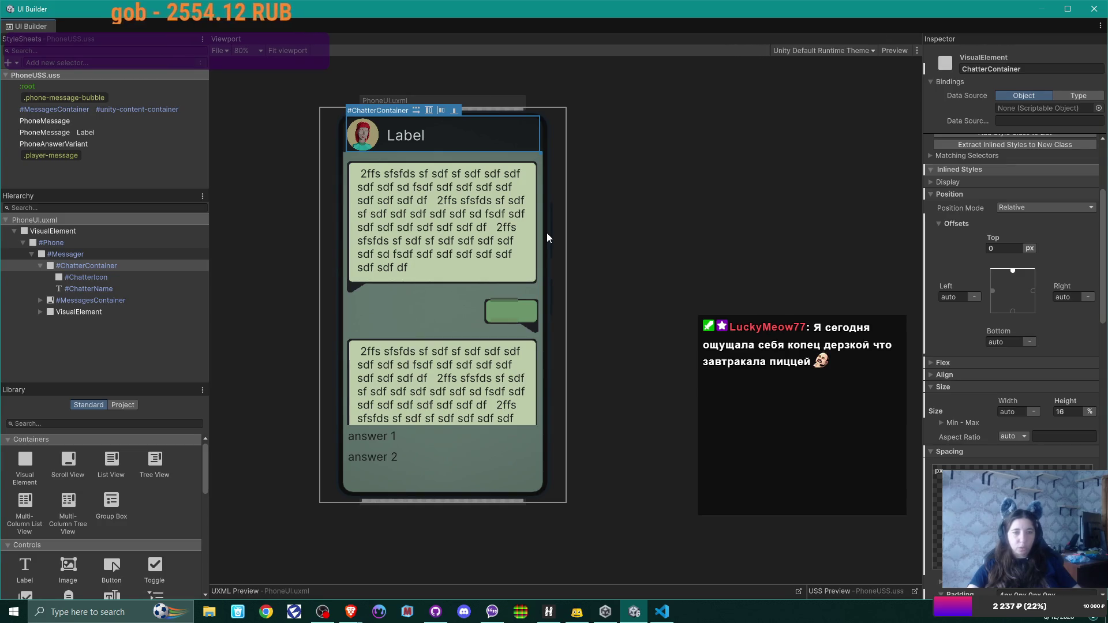
{"action": "left_click", "coordinate": [1102, 12]}
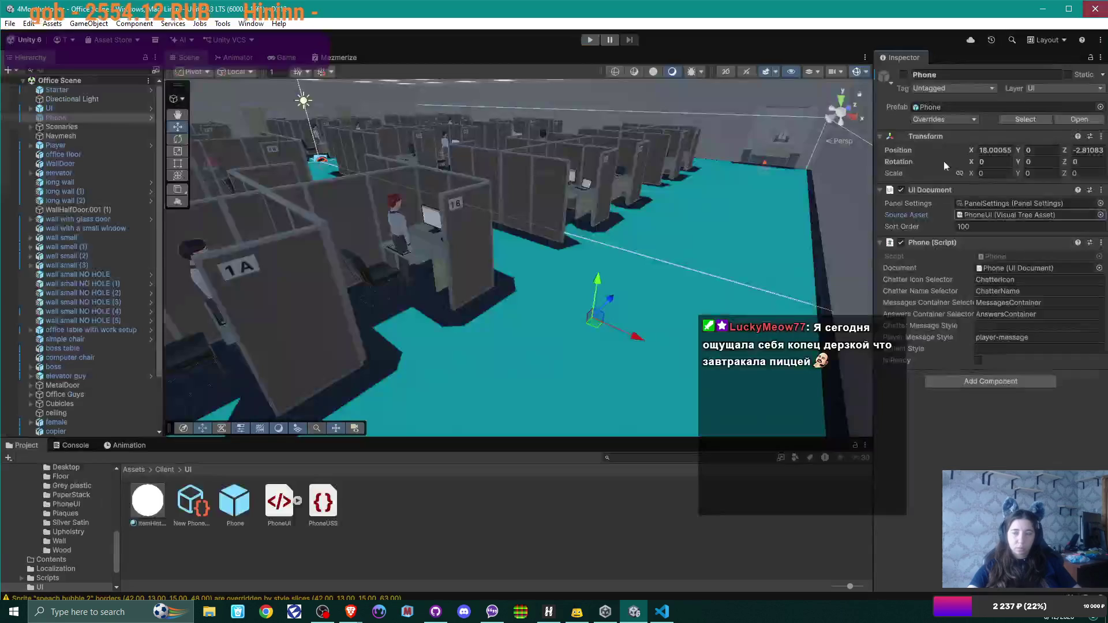
Select the New Phone Dialog asset in the Project window and switch over to Visual Studio Code
{"action": "left_click", "coordinate": [195, 501]}
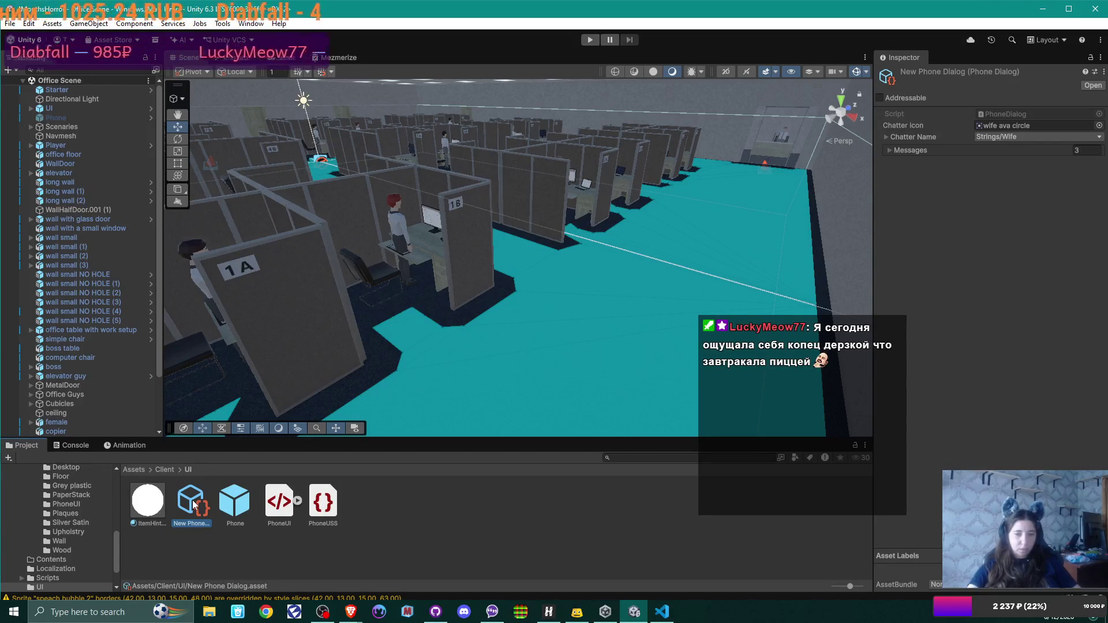
{"action": "right_click", "coordinate": [195, 506]}
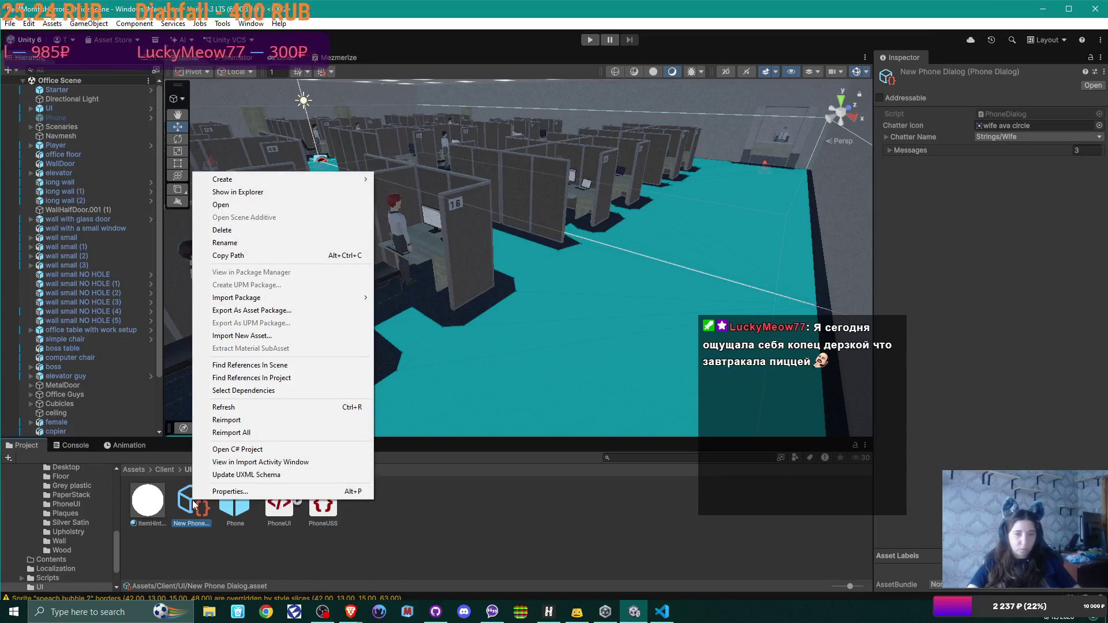
{"action": "left_click", "coordinate": [193, 504]}
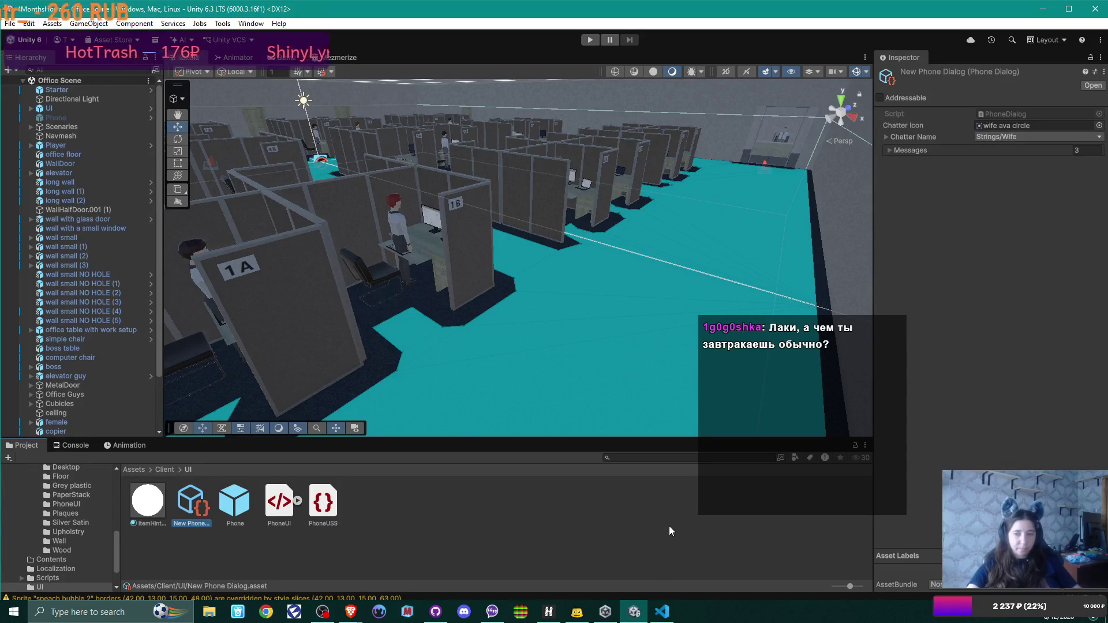
{"action": "left_click", "coordinate": [669, 610]}
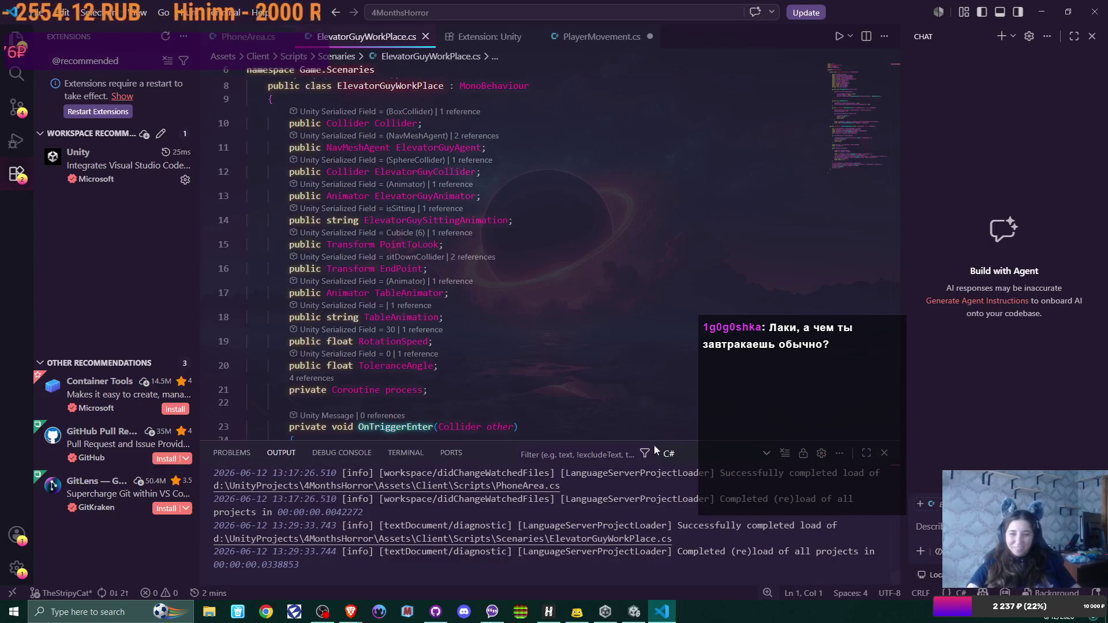
Shrink the output panel and scroll through the ElevatorGuyWorkPlace.cs script
{"action": "left_click_drag", "start_coordinate": [643, 442], "coordinate": [639, 518]}
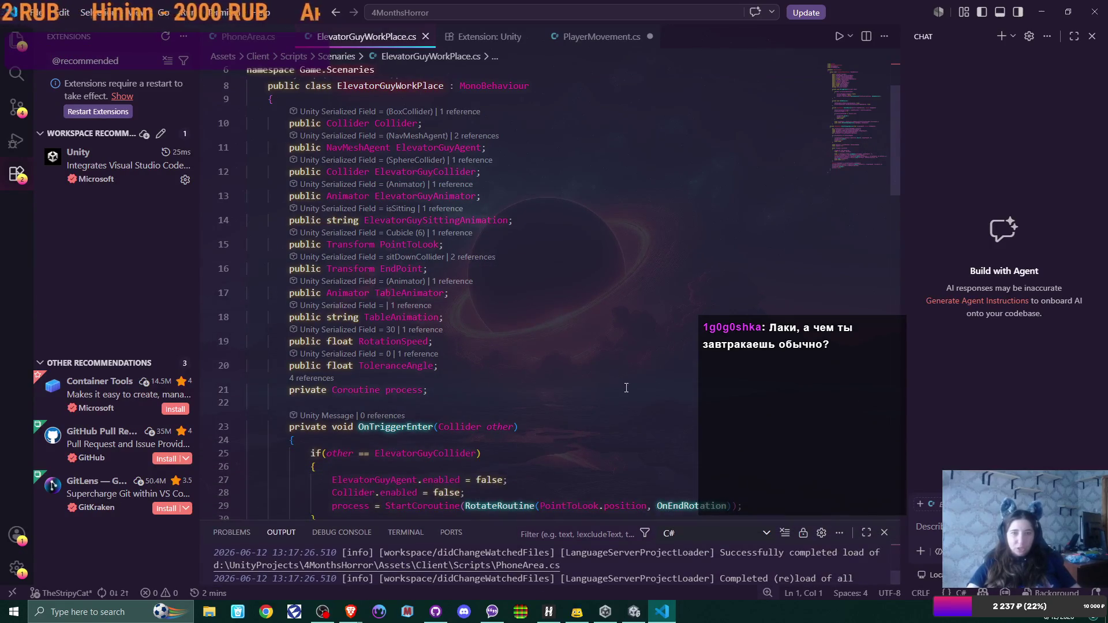
{"action": "scroll", "coordinate": [462, 254], "scroll_direction": "down", "scroll_amount": 4}
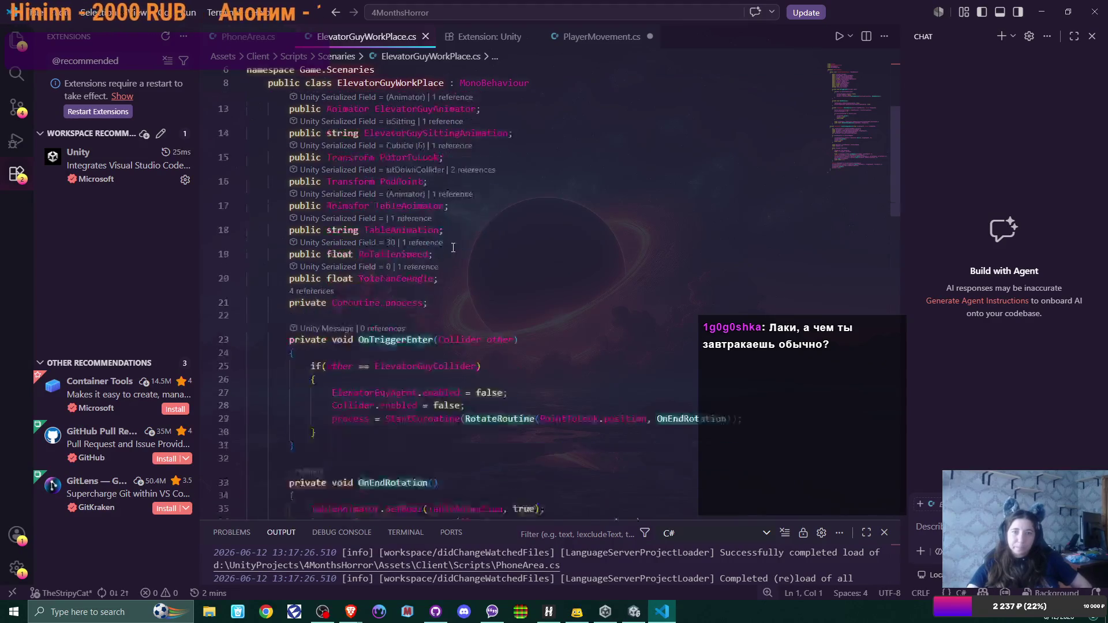
{"action": "scroll", "coordinate": [454, 247], "scroll_direction": "down", "scroll_amount": 2}
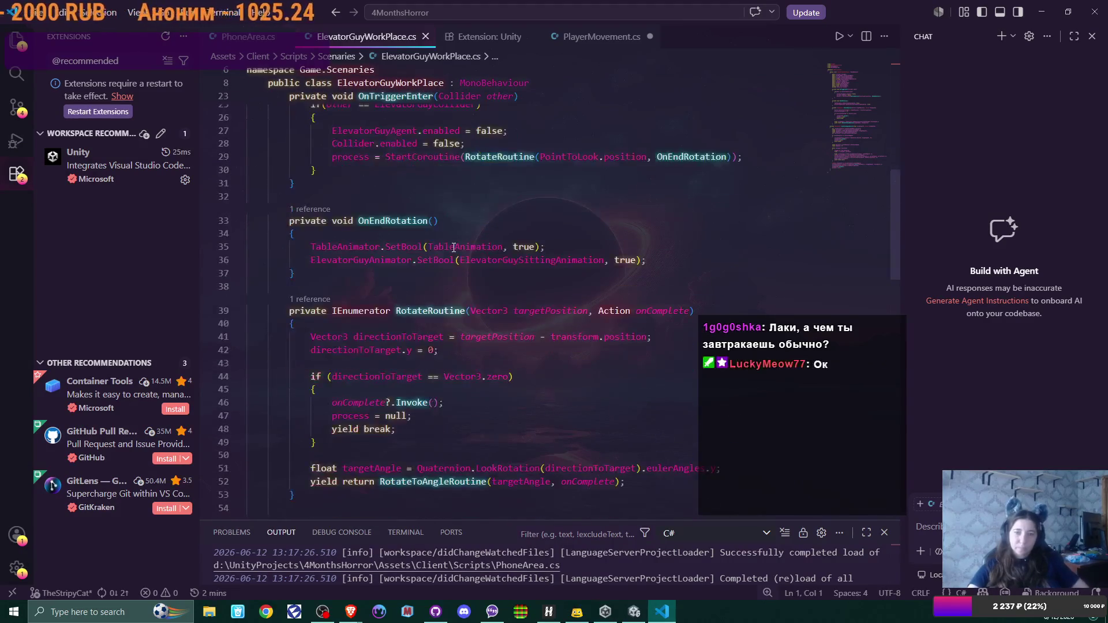
{"action": "scroll", "coordinate": [454, 247], "scroll_direction": "down", "scroll_amount": 2}
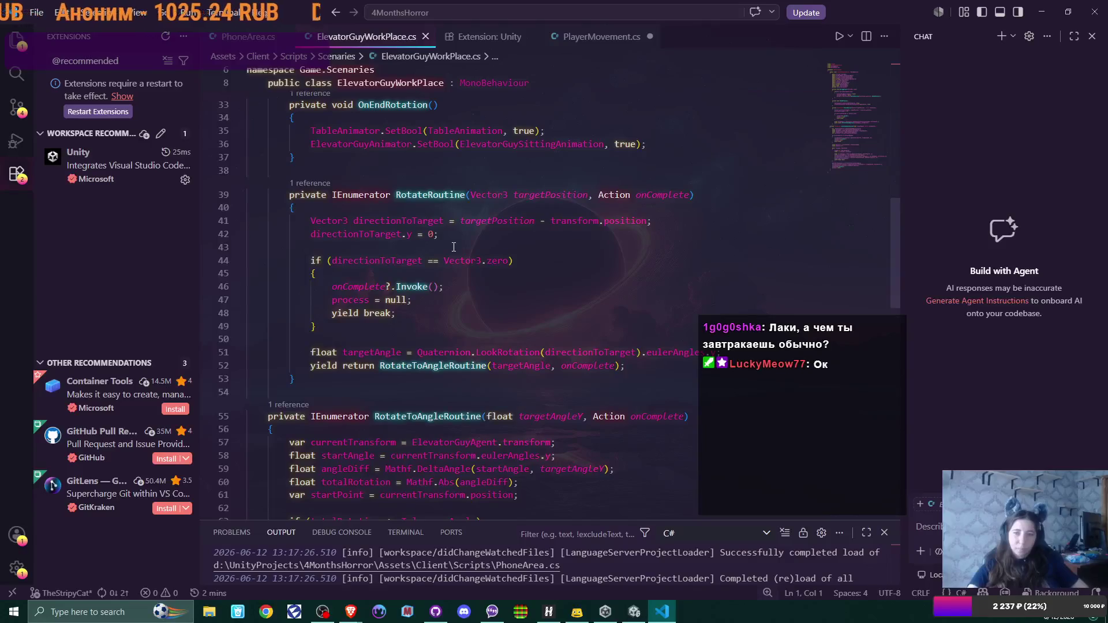
{"action": "scroll", "coordinate": [454, 247], "scroll_direction": "down", "scroll_amount": 3}
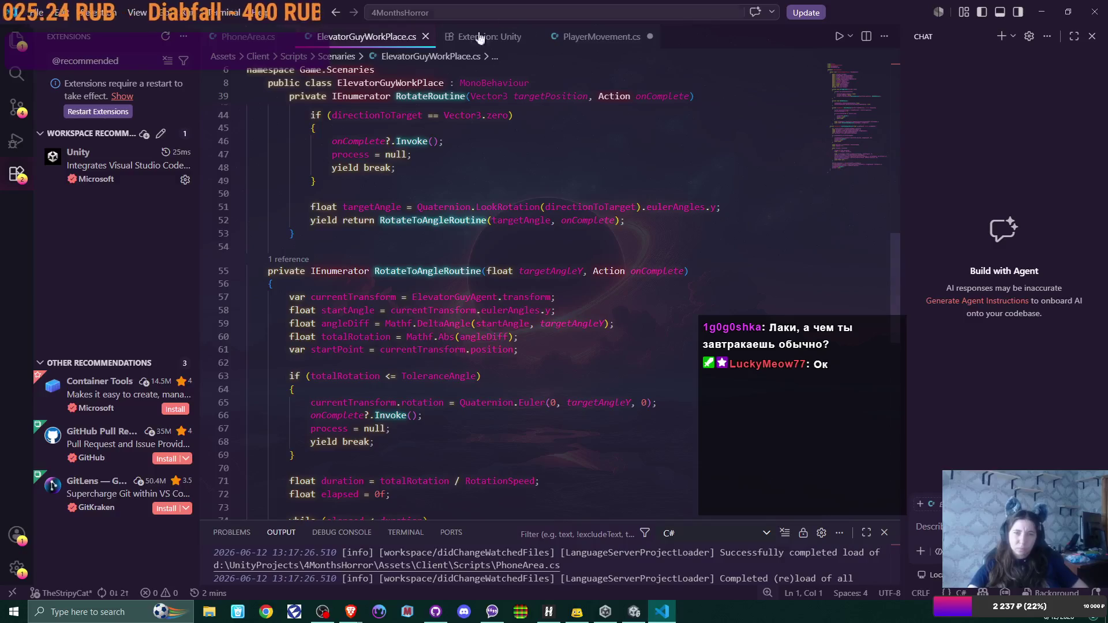
Look over PhoneArea.cs and PlayerMovement.cs, close the Extension: Unity tab, and return to Unity
{"action": "left_click", "coordinate": [500, 38]}
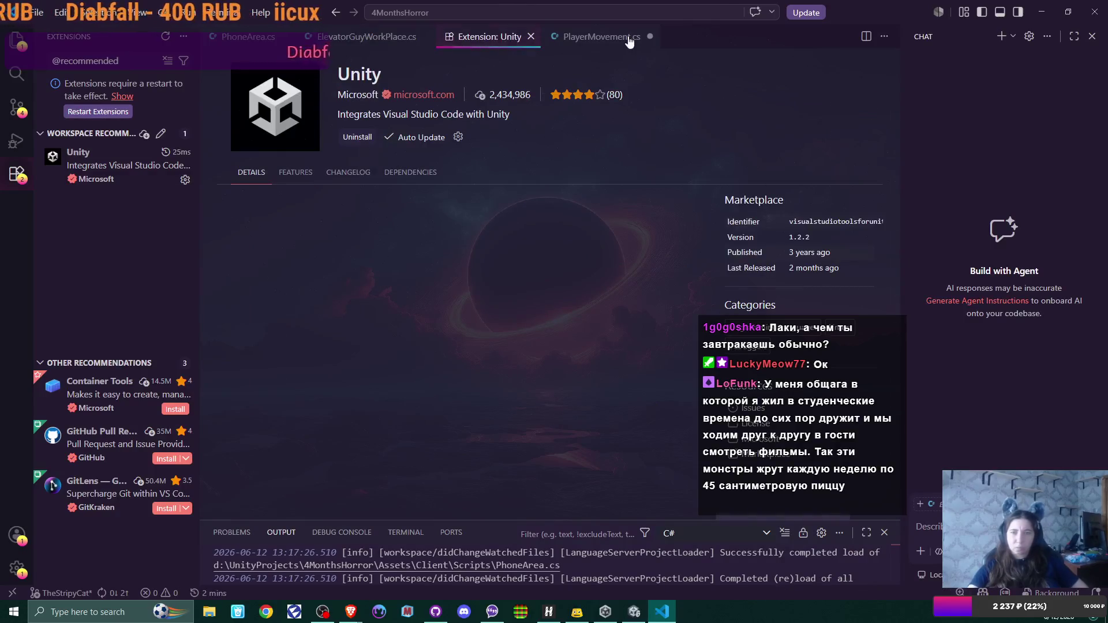
{"action": "left_click", "coordinate": [601, 37]}
{"action": "left_click", "coordinate": [248, 36]}
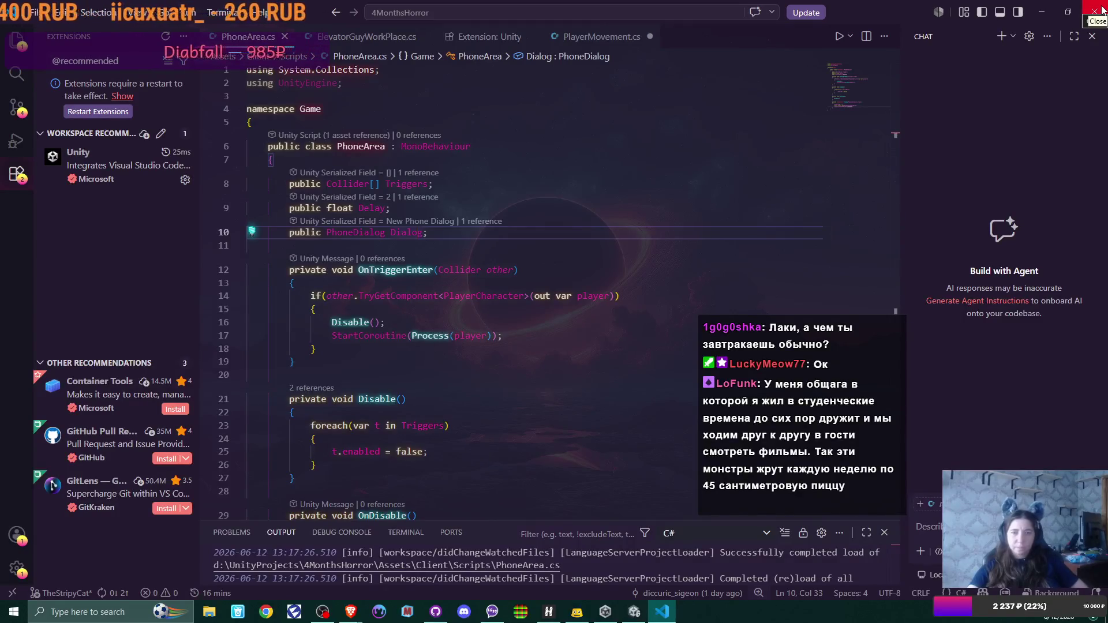
{"action": "left_click", "coordinate": [496, 38]}
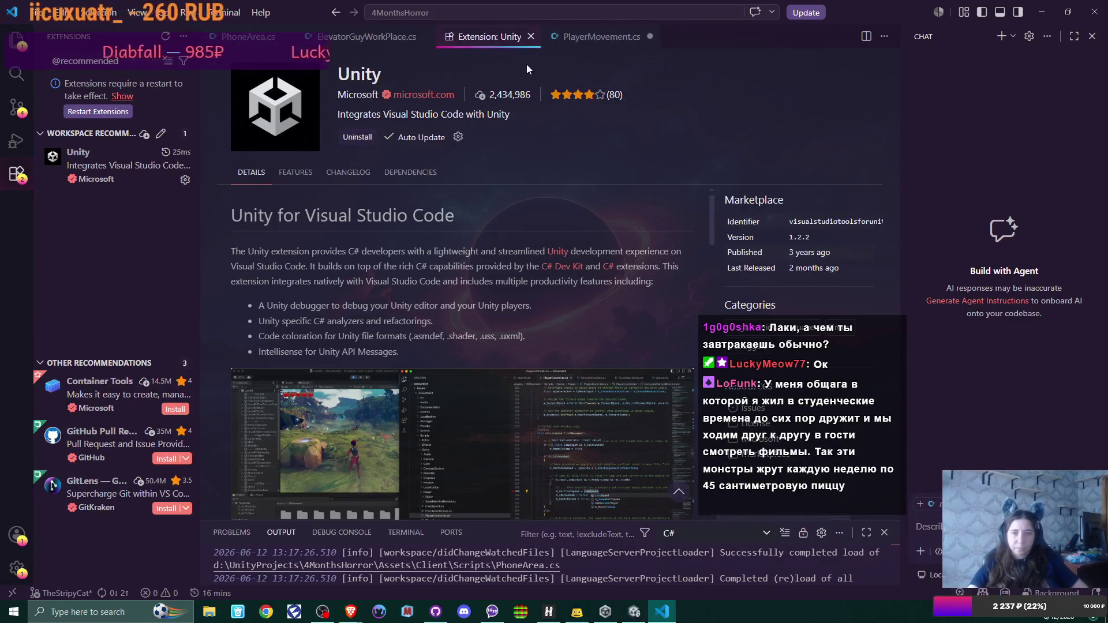
{"action": "left_click", "coordinate": [531, 36]}
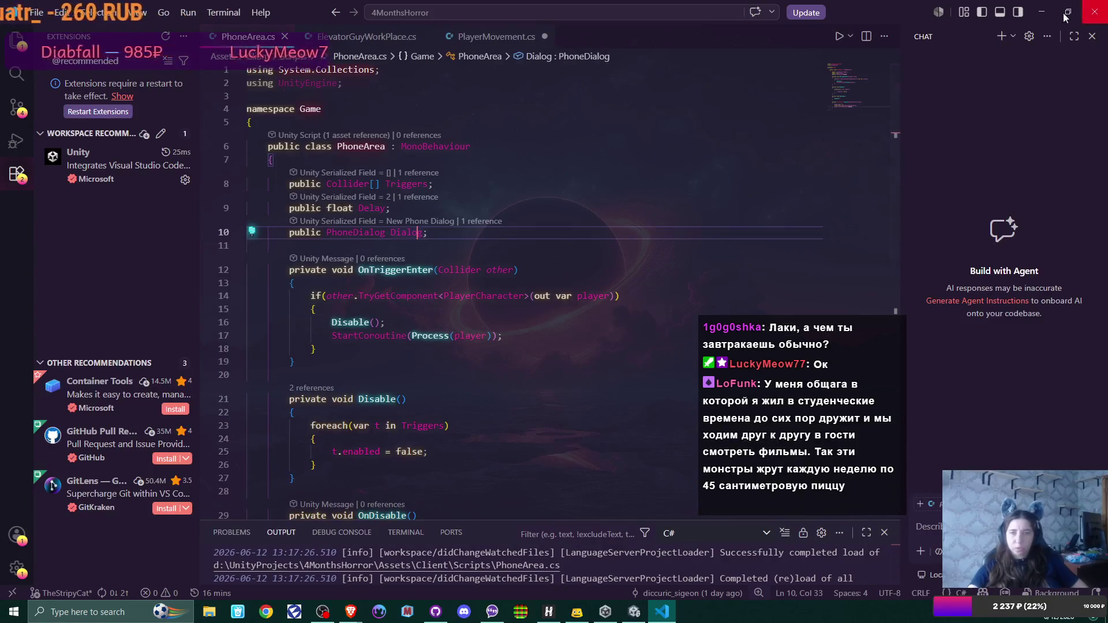
{"action": "key", "text": "ctrl+Tab"}
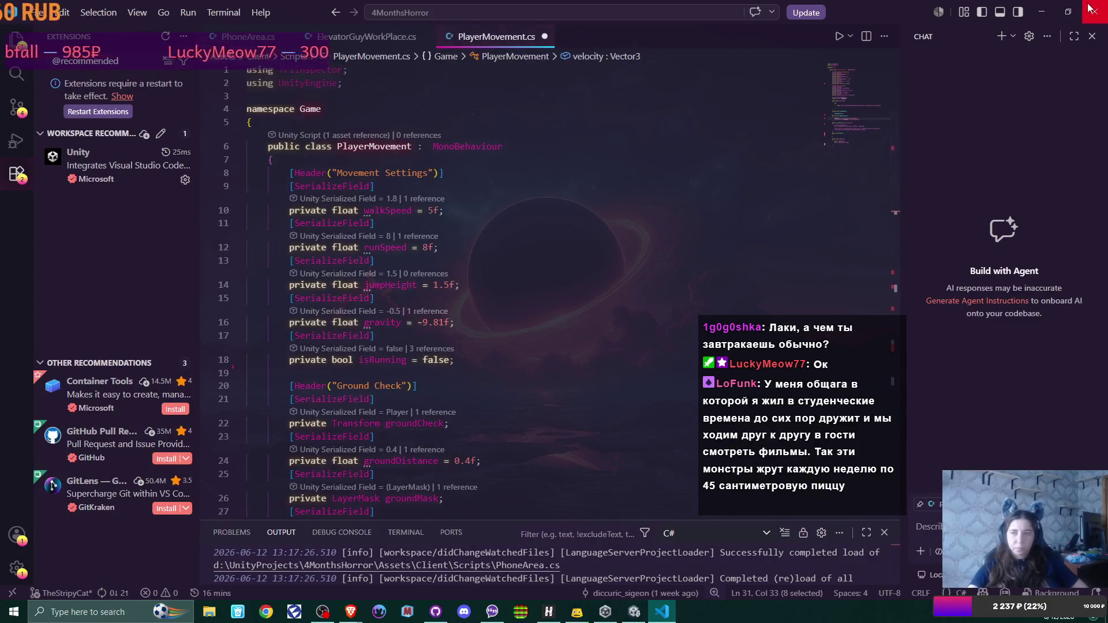
{"action": "key", "text": "alt+Tab"}
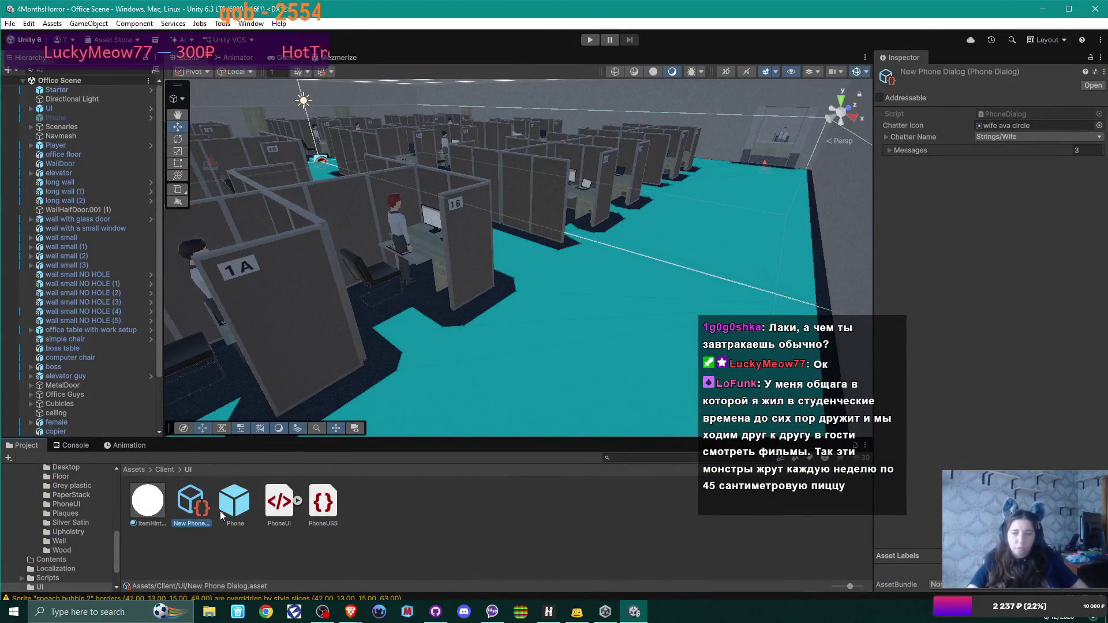
Assign the wife ava circle 1 sprite as the New Phone Dialog's Chatter Icon
{"action": "left_click", "coordinate": [283, 502]}
{"action": "left_click", "coordinate": [195, 505]}
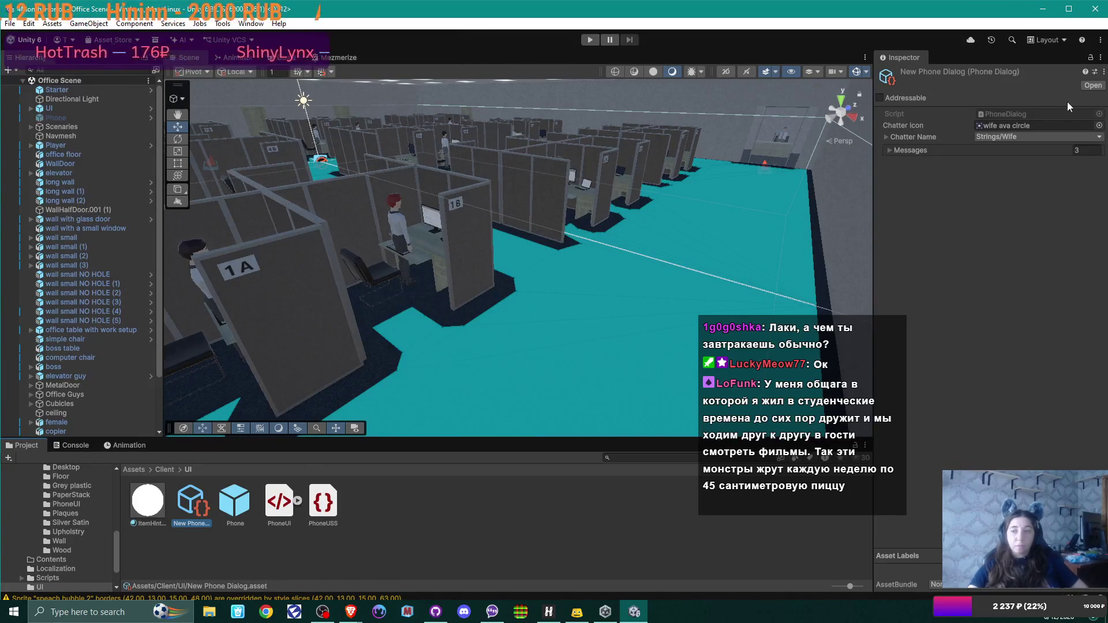
{"action": "left_click", "coordinate": [1085, 126]}
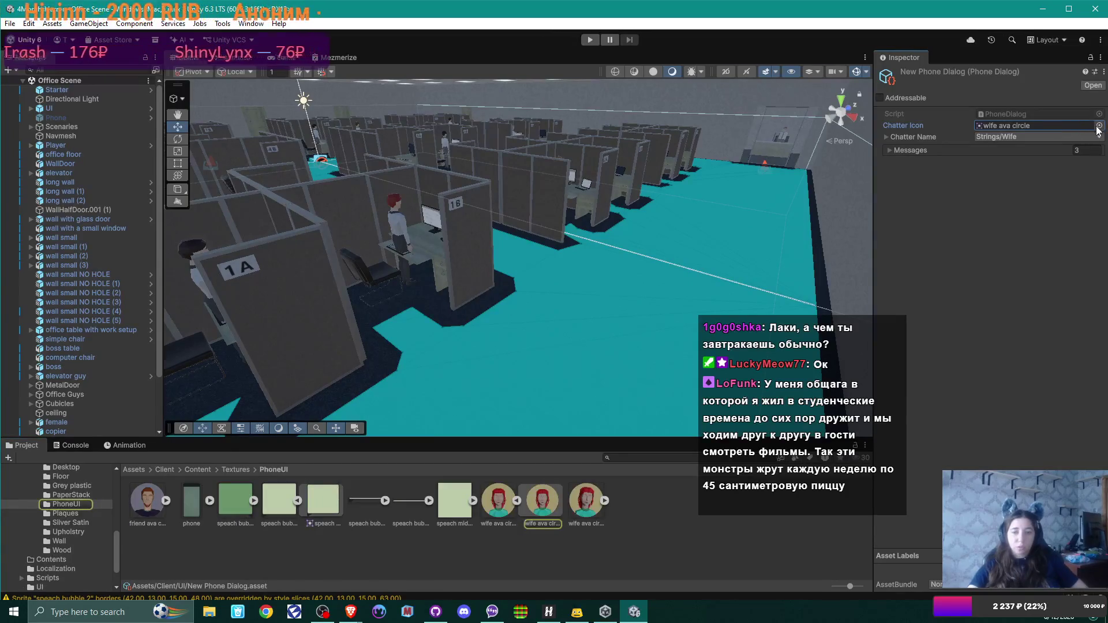
{"action": "mouse_move", "coordinate": [543, 501]}
{"action": "left_mouse_down"}
{"action": "mouse_move", "coordinate": [831, 226]}
{"action": "mouse_move", "coordinate": [1000, 122]}
{"action": "left_mouse_up"}
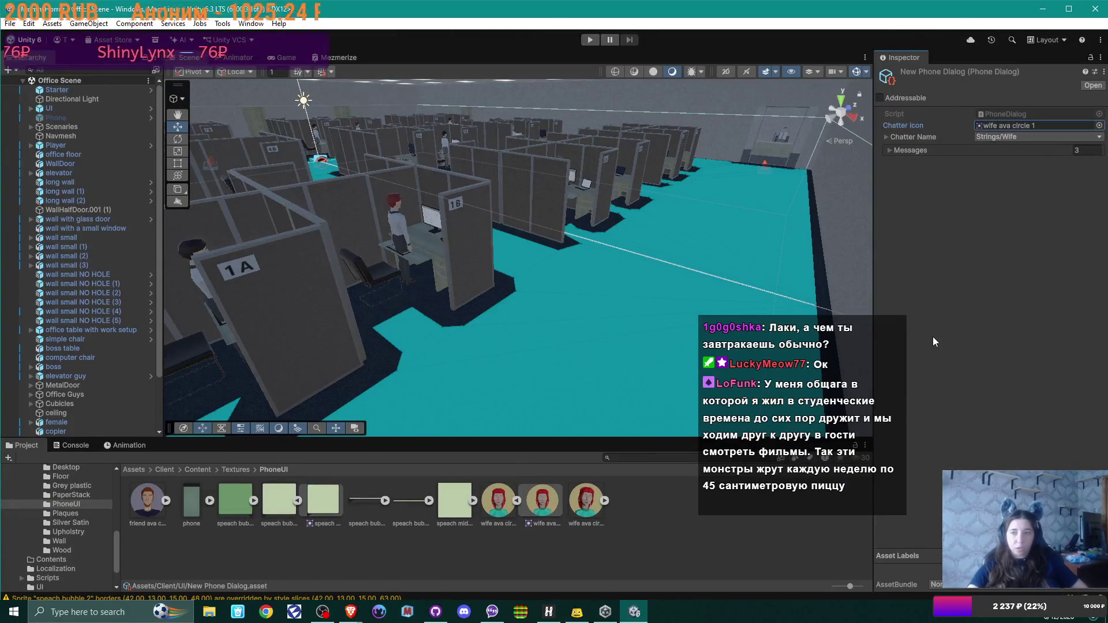
Review the Wife chatter name and the three messages, then select the Phone object
{"action": "left_click", "coordinate": [887, 137]}
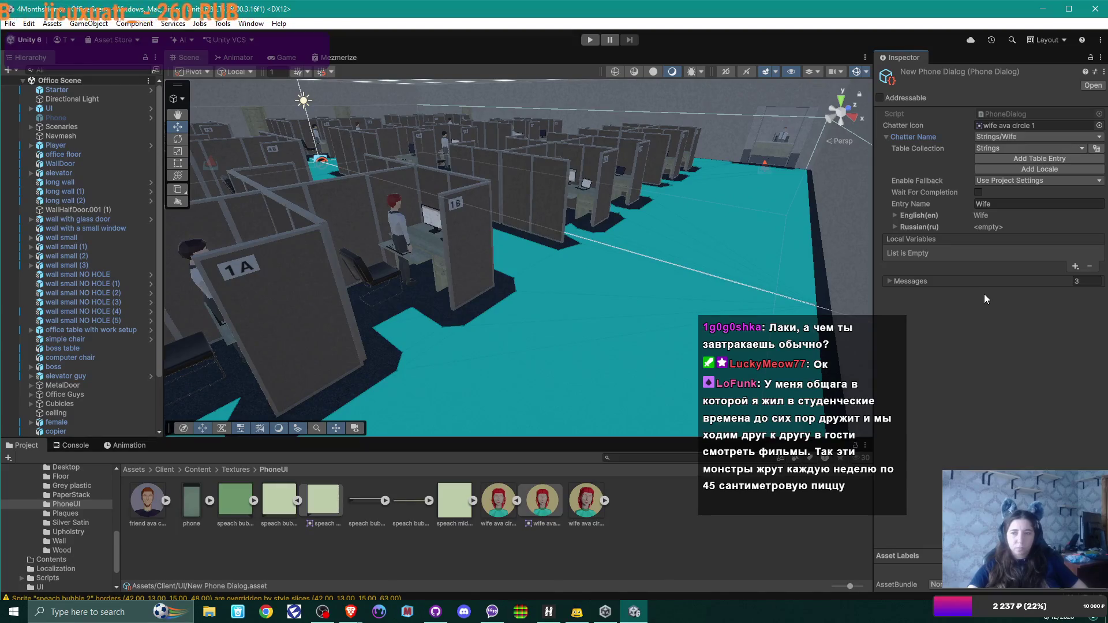
{"action": "left_click", "coordinate": [889, 281]}
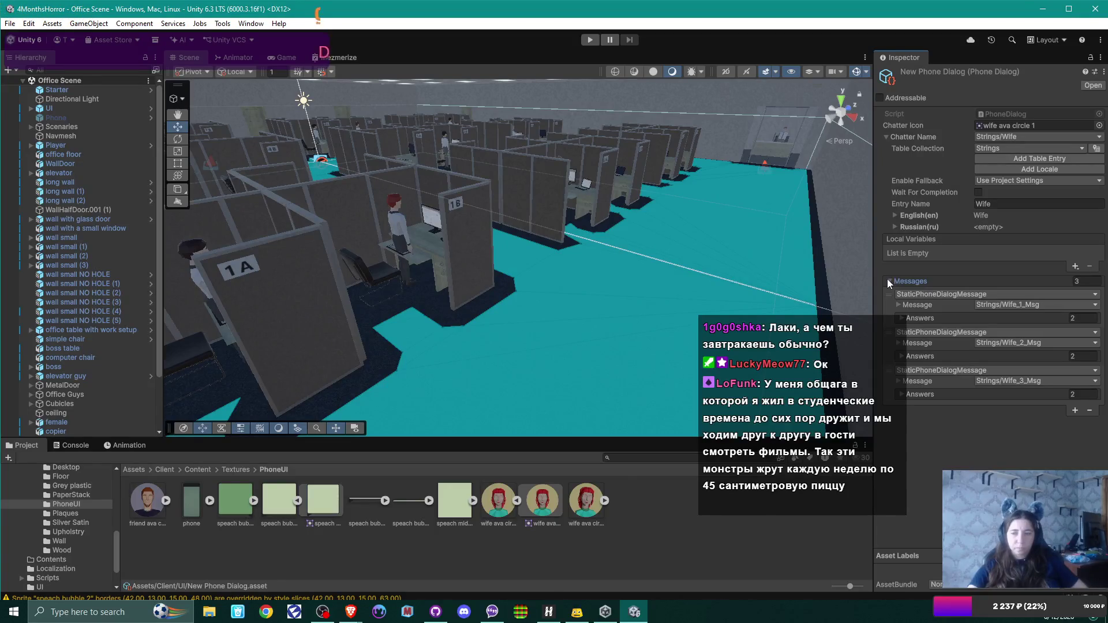
{"action": "left_click", "coordinate": [889, 282]}
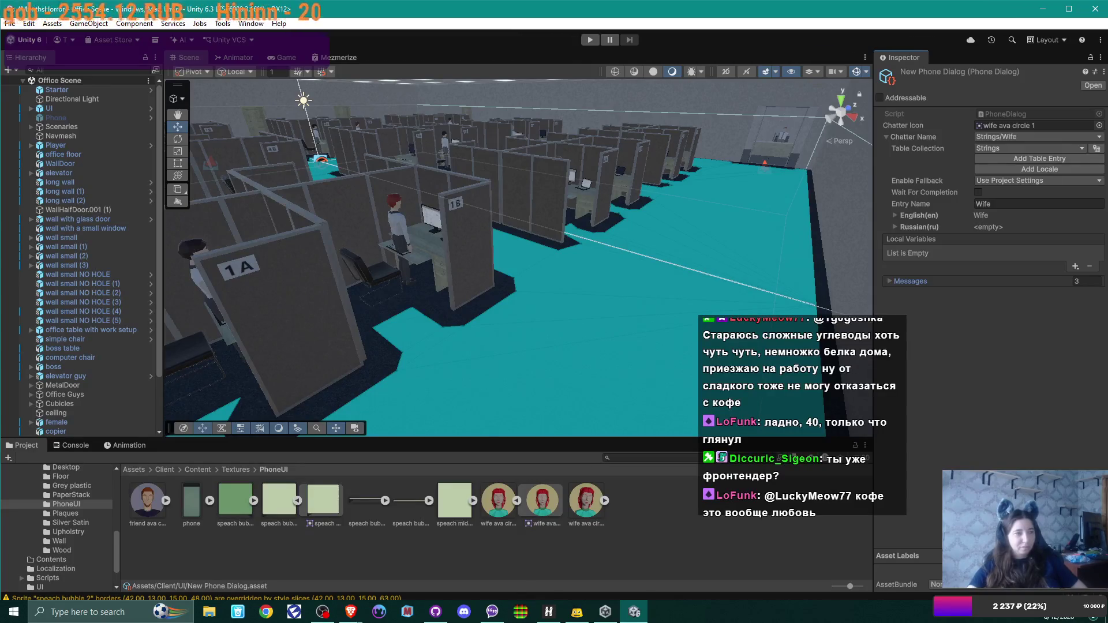
{"action": "key", "text": "alt+Tab"}
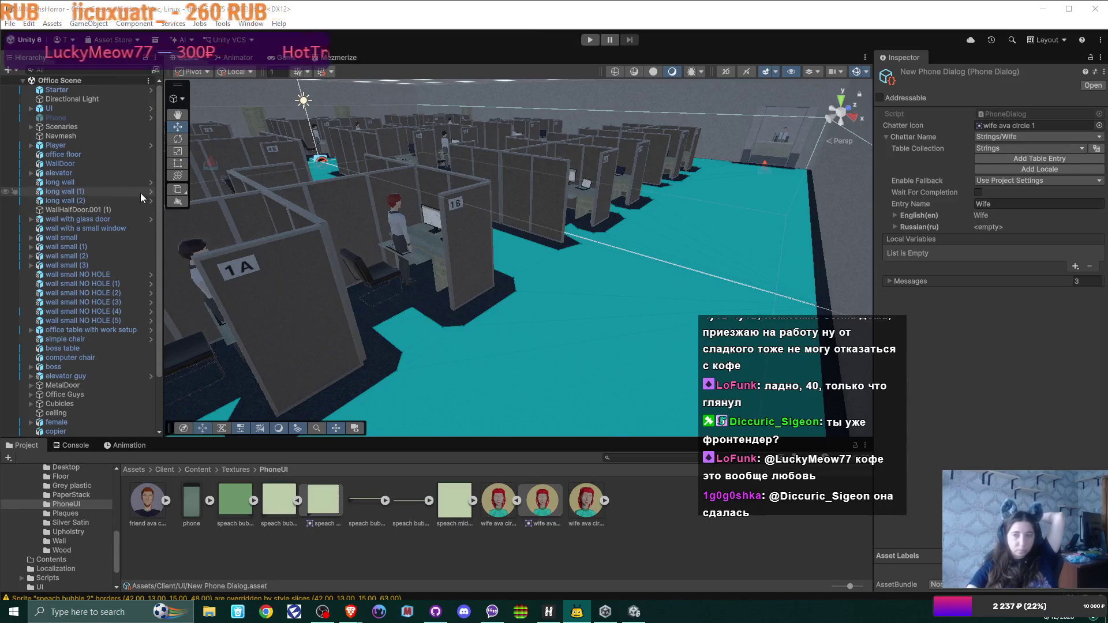
{"action": "left_click", "coordinate": [81, 114]}
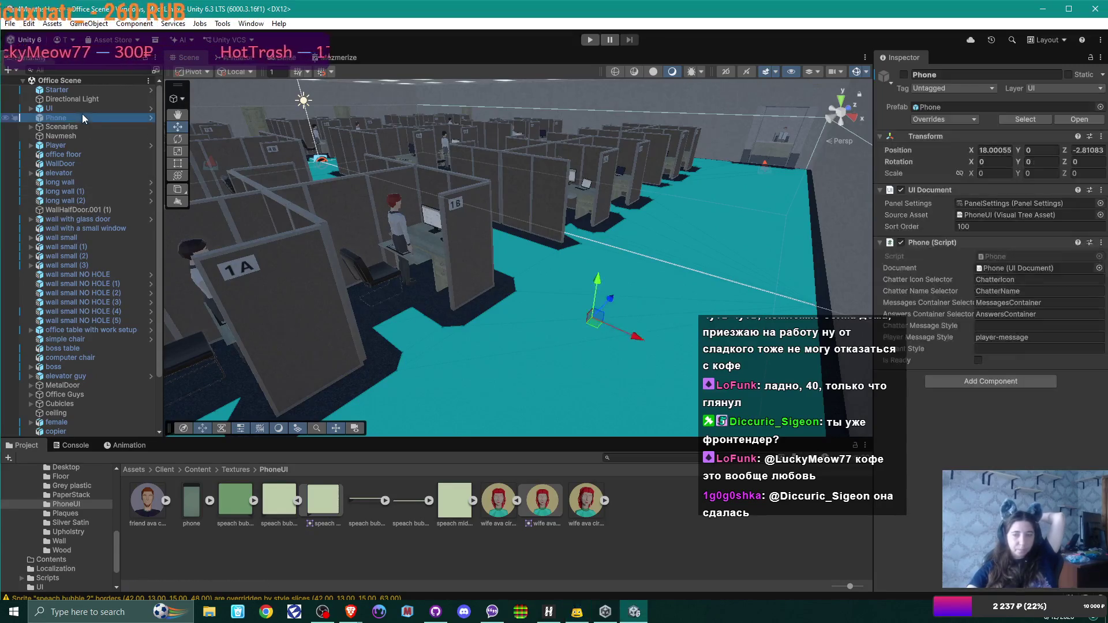
Glance at the PhoneUI layout in UI Builder, then enter Play mode in the office scene
{"action": "double_click", "coordinate": [1030, 213]}
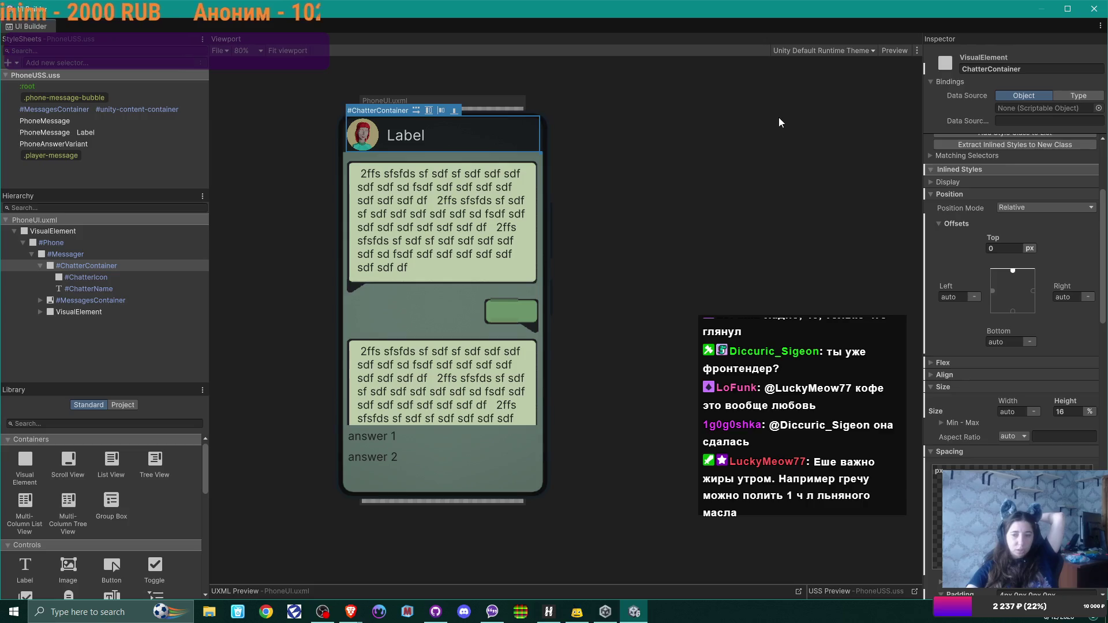
{"action": "left_click", "coordinate": [1094, 9]}
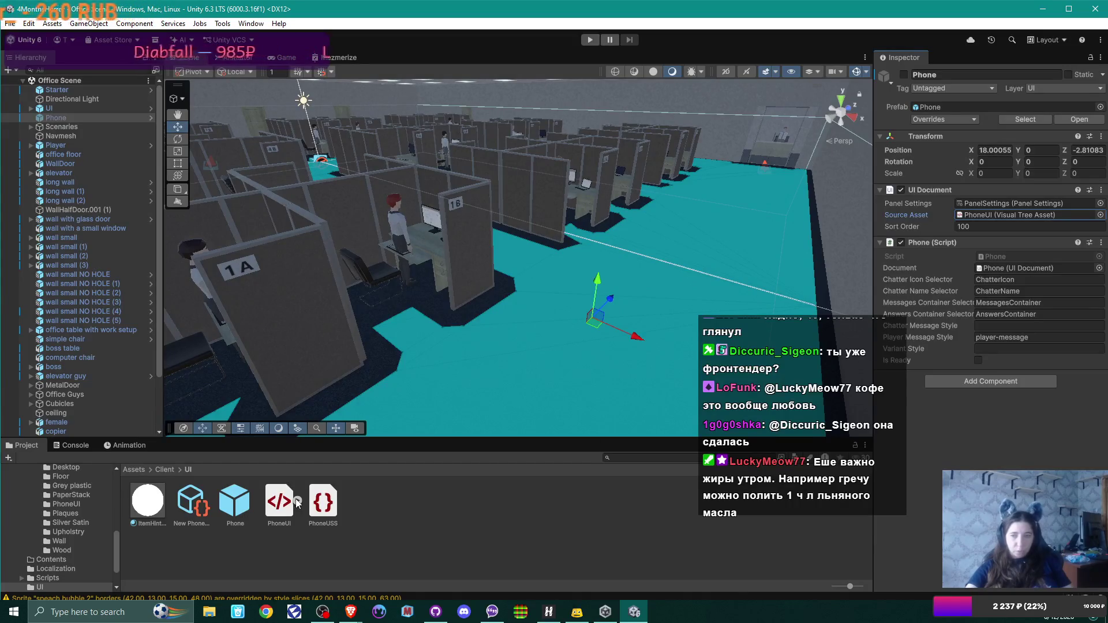
{"action": "left_click", "coordinate": [590, 39]}
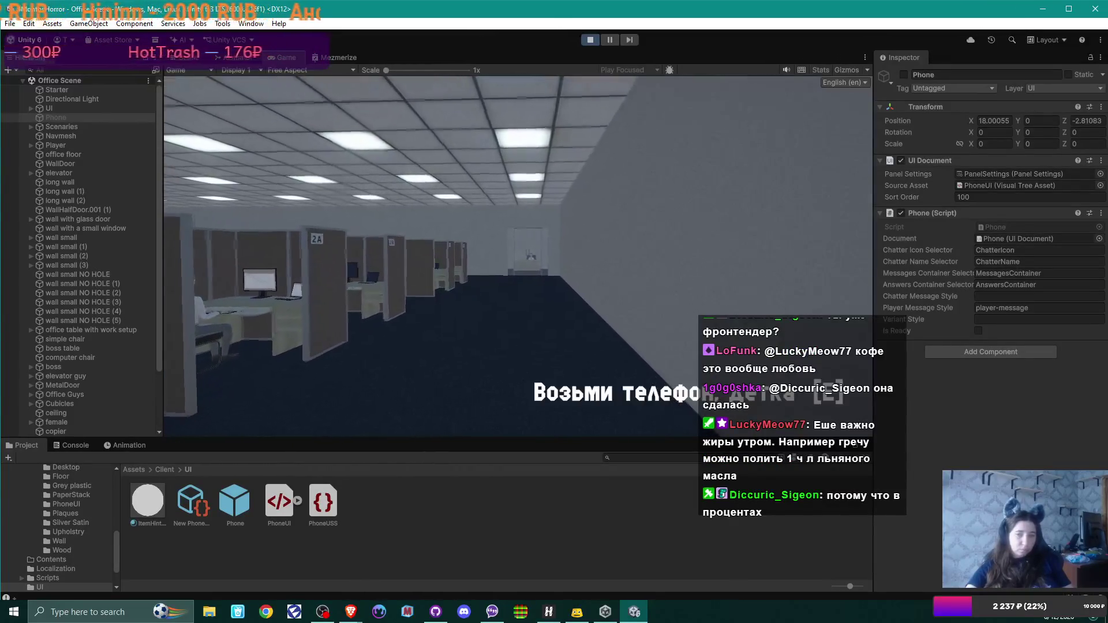
Take out the phone with E to see the Wife chat, then stop Play mode and select PhoneUI
{"action": "key", "text": "e"}
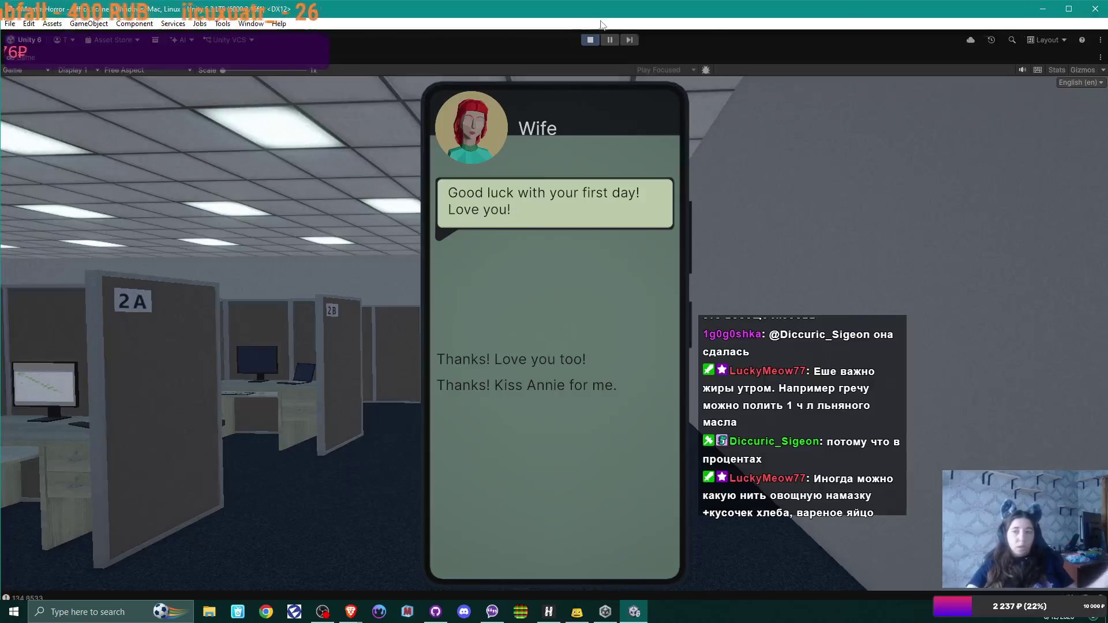
{"action": "left_click", "coordinate": [591, 42]}
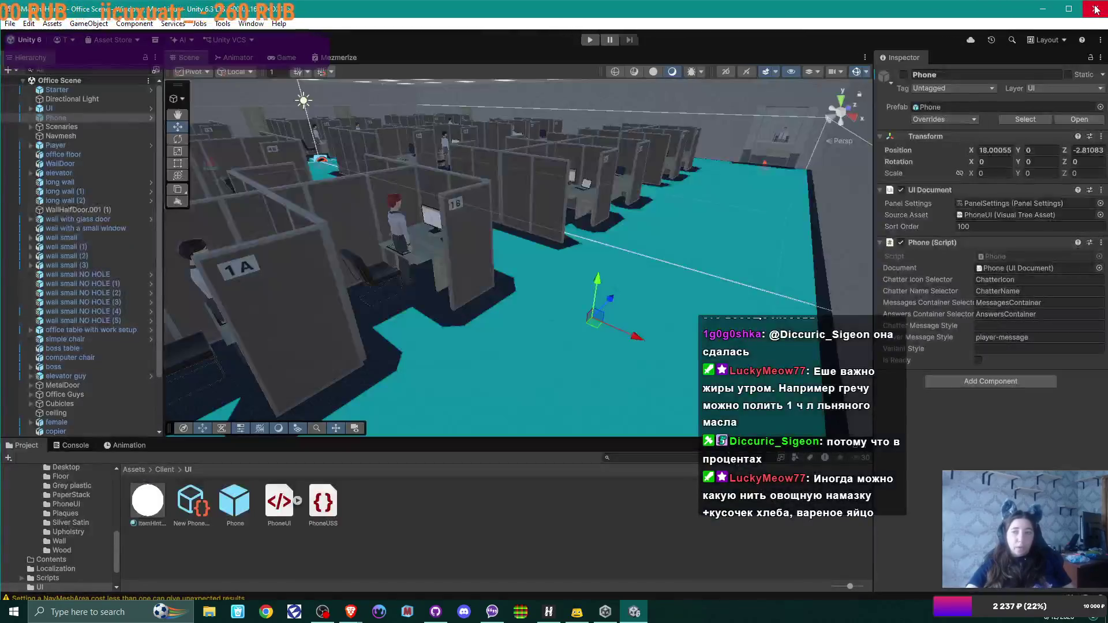
{"action": "left_click", "coordinate": [279, 501]}
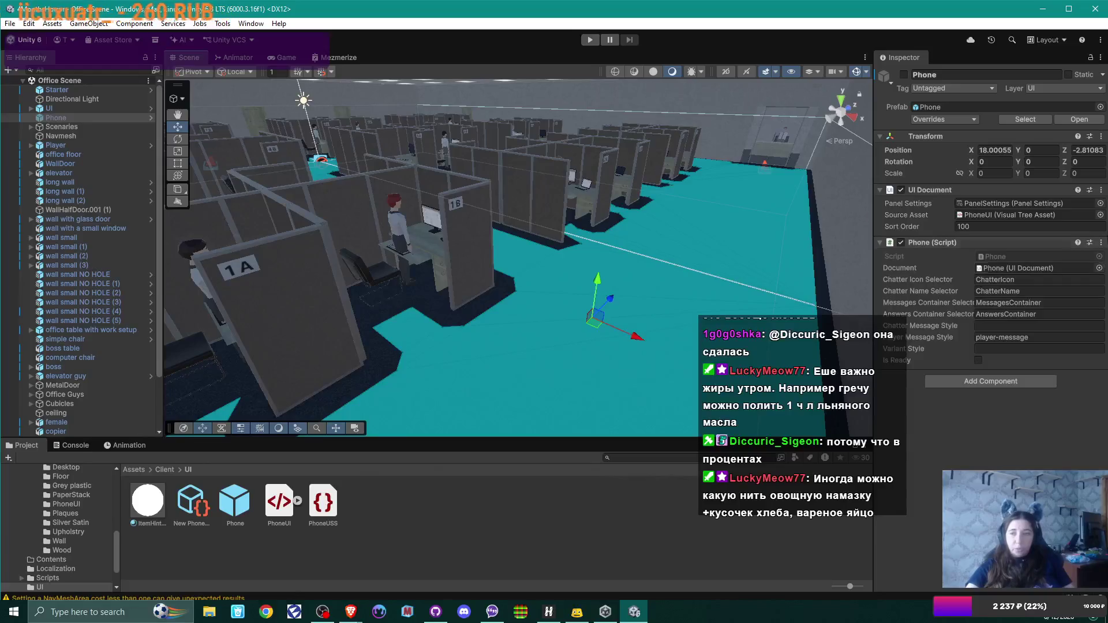
Open PhoneUI in UI Builder and inspect the size and padding of #ChatterIcon and #ChatterContainer
{"action": "left_click", "coordinate": [1031, 211]}
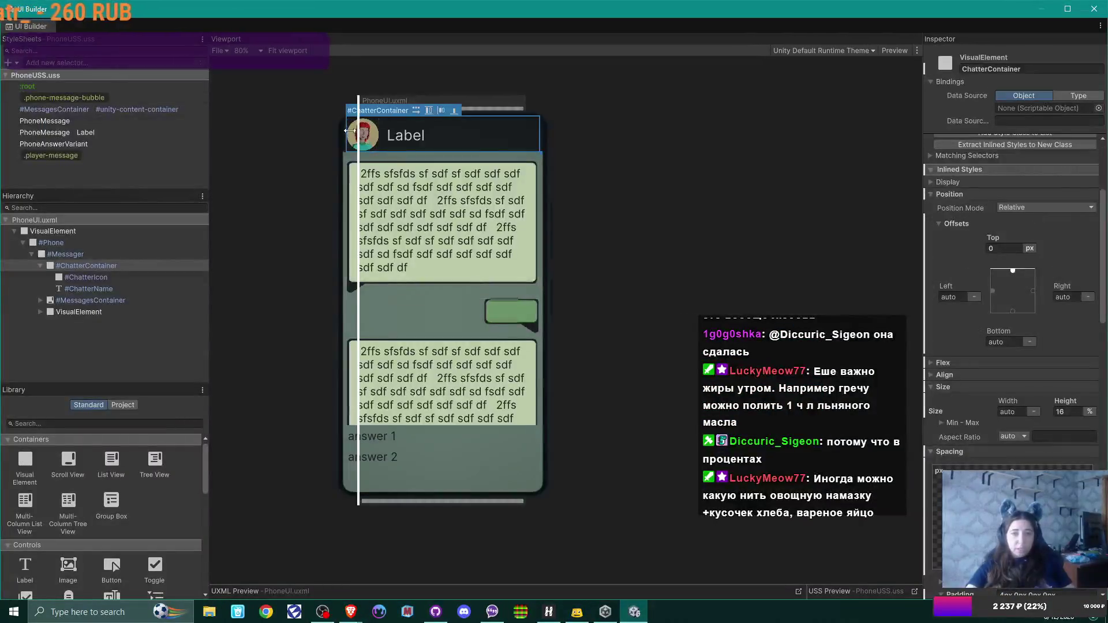
{"action": "left_click", "coordinate": [366, 142]}
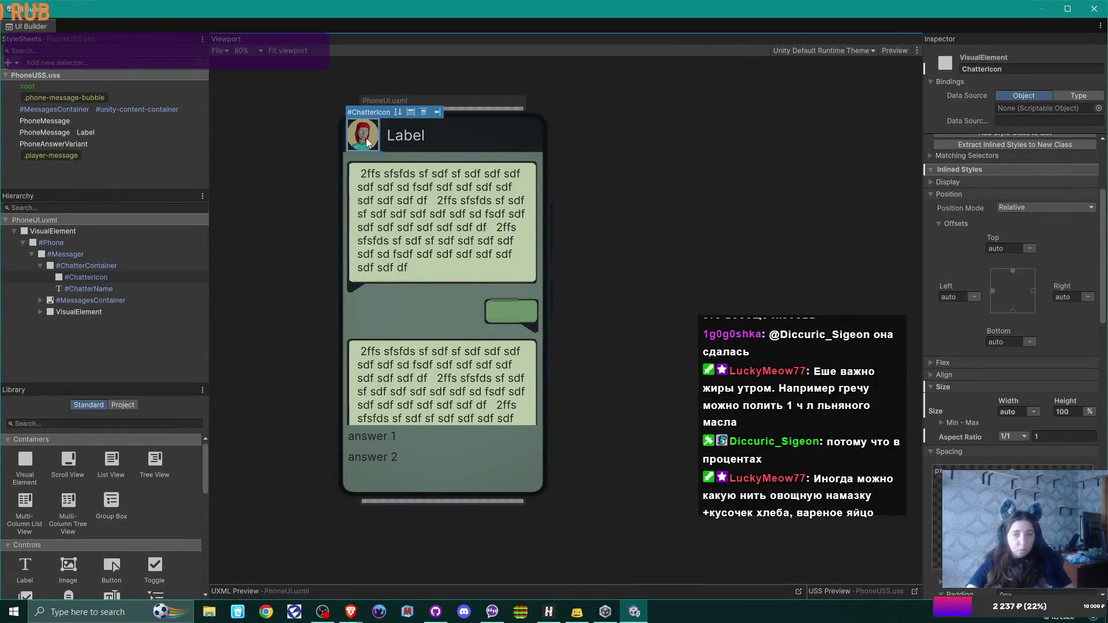
{"action": "scroll", "coordinate": [1049, 401], "scroll_direction": "down", "scroll_amount": 4}
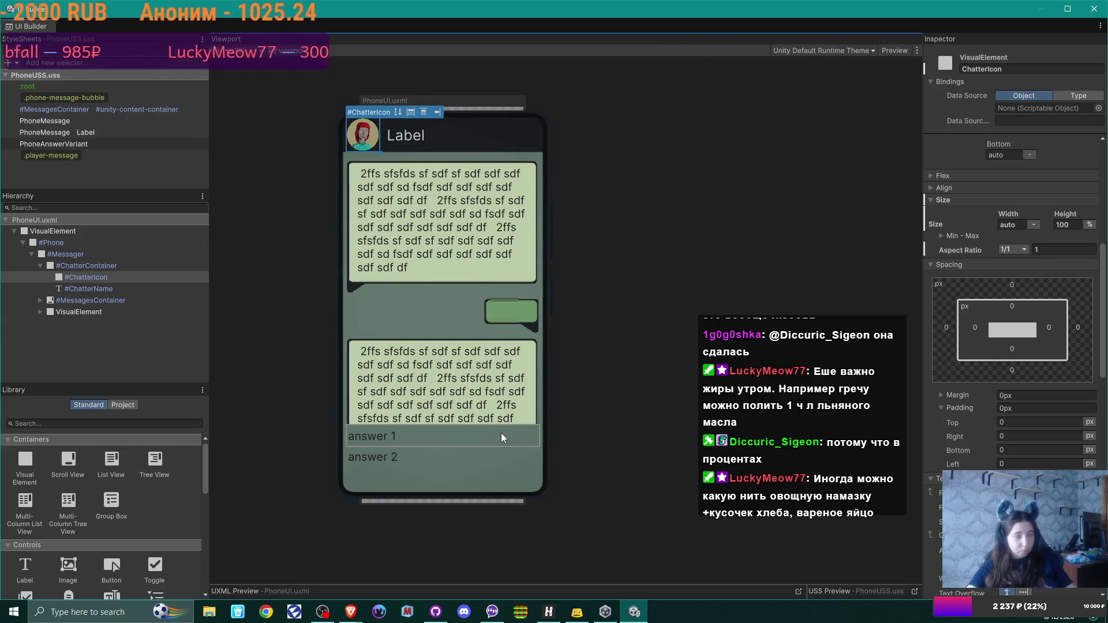
{"action": "left_click", "coordinate": [120, 267]}
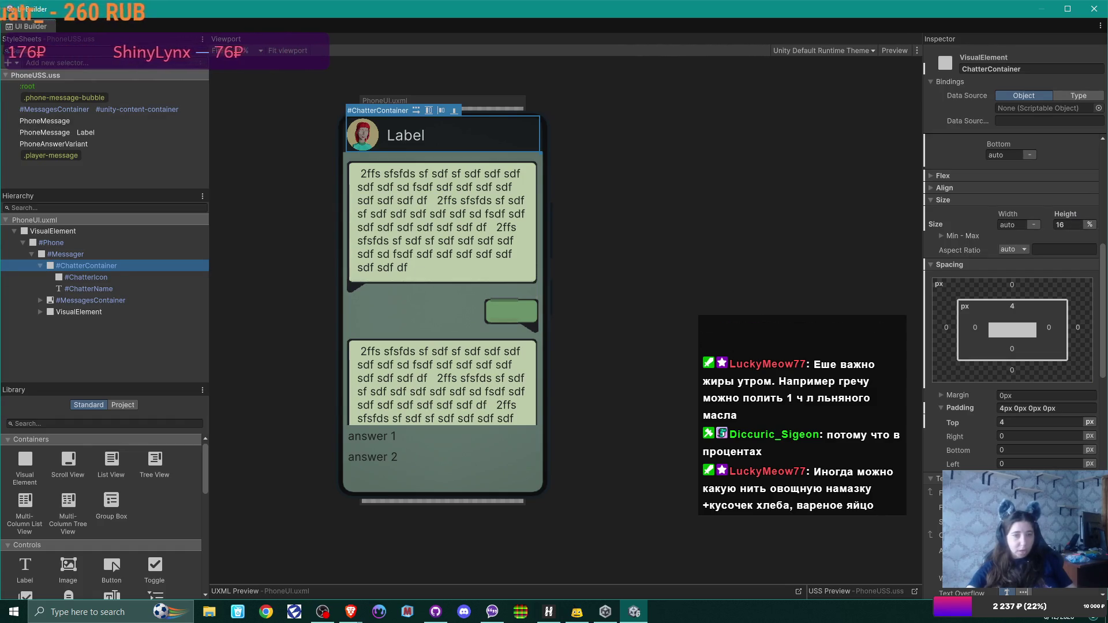
{"action": "left_click", "coordinate": [71, 254]}
Step through #Phone, the root VisualElement and #ChatterContainer, expanding the header's Align settings
{"action": "key", "text": "Up"}
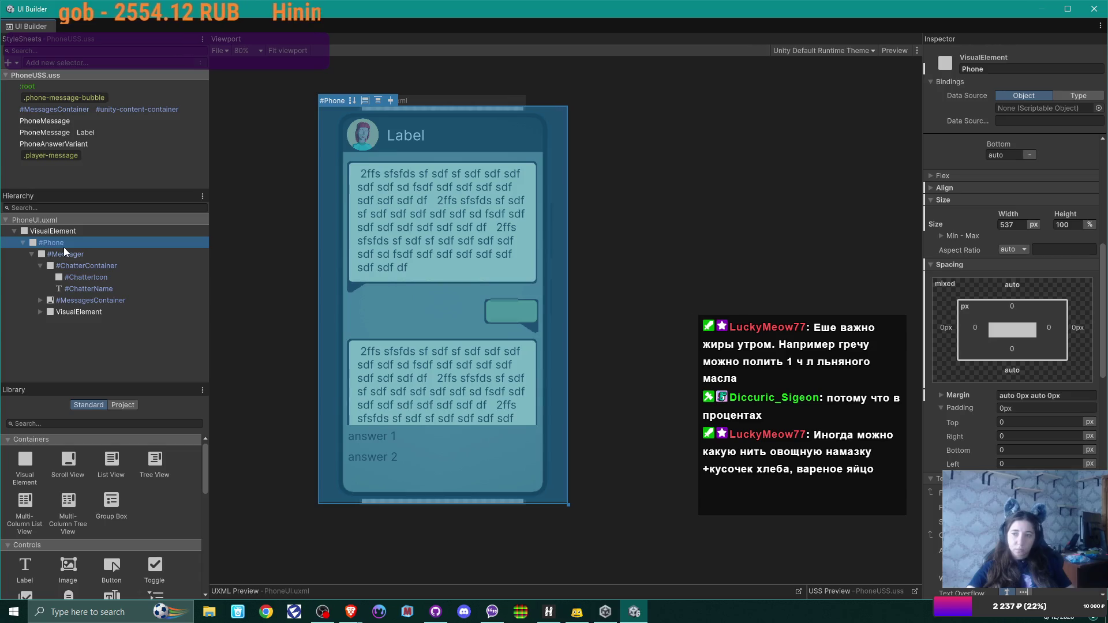
{"action": "left_click", "coordinate": [60, 228]}
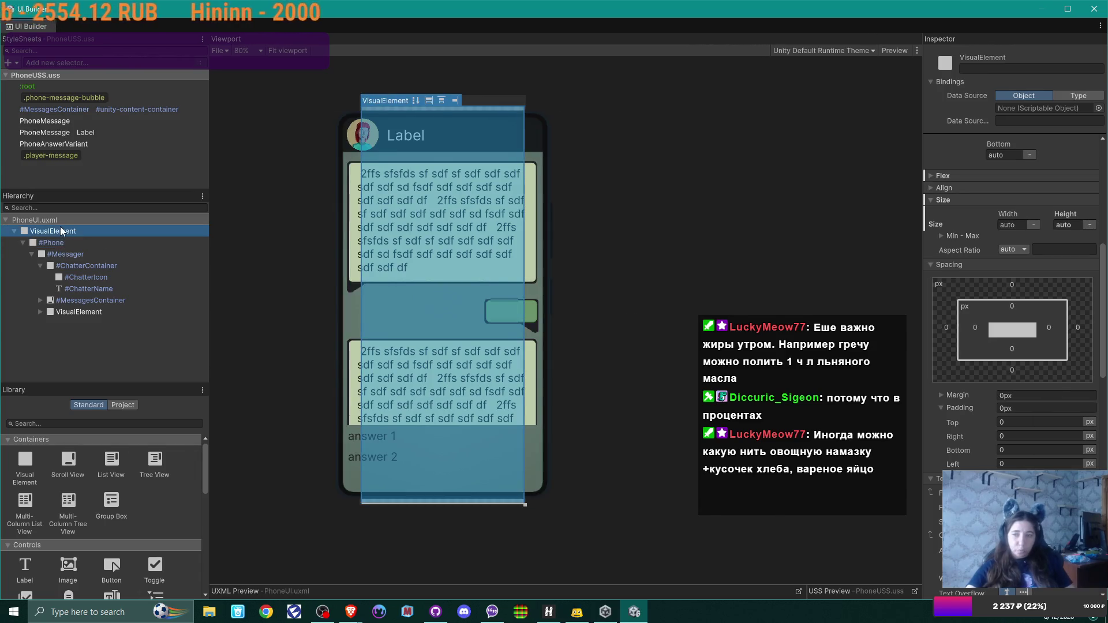
{"action": "left_click", "coordinate": [76, 264]}
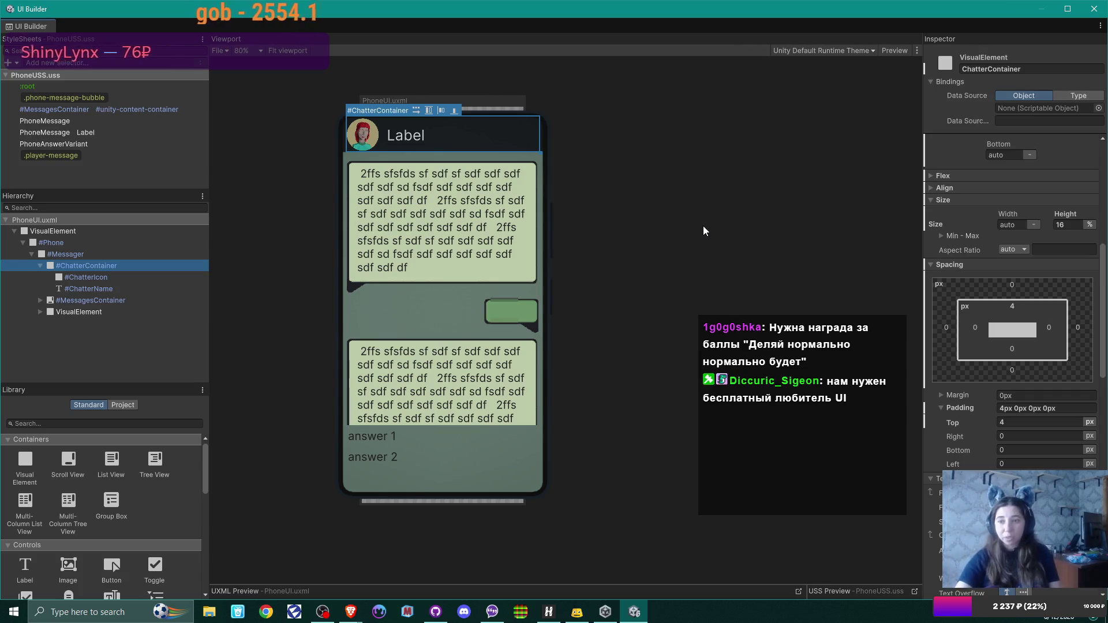
{"action": "left_click", "coordinate": [929, 191]}
{"action": "left_click", "coordinate": [929, 188]}
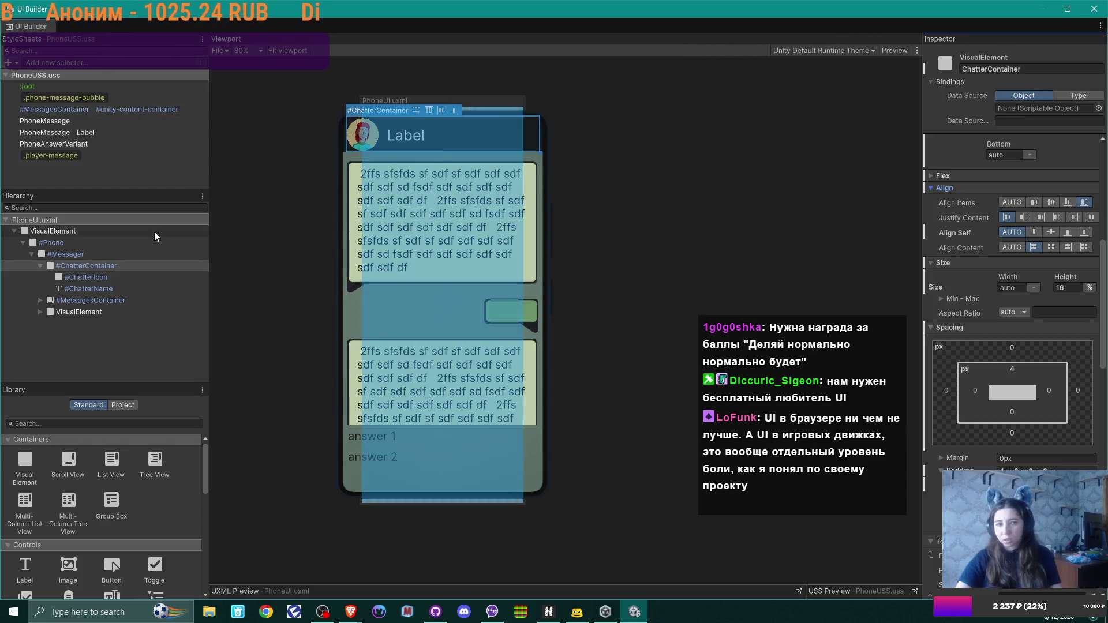
Compare #ChatterIcon, #Messager and #ChatterContainer in the Inspector, ending on #Messager
{"action": "left_click", "coordinate": [112, 279]}
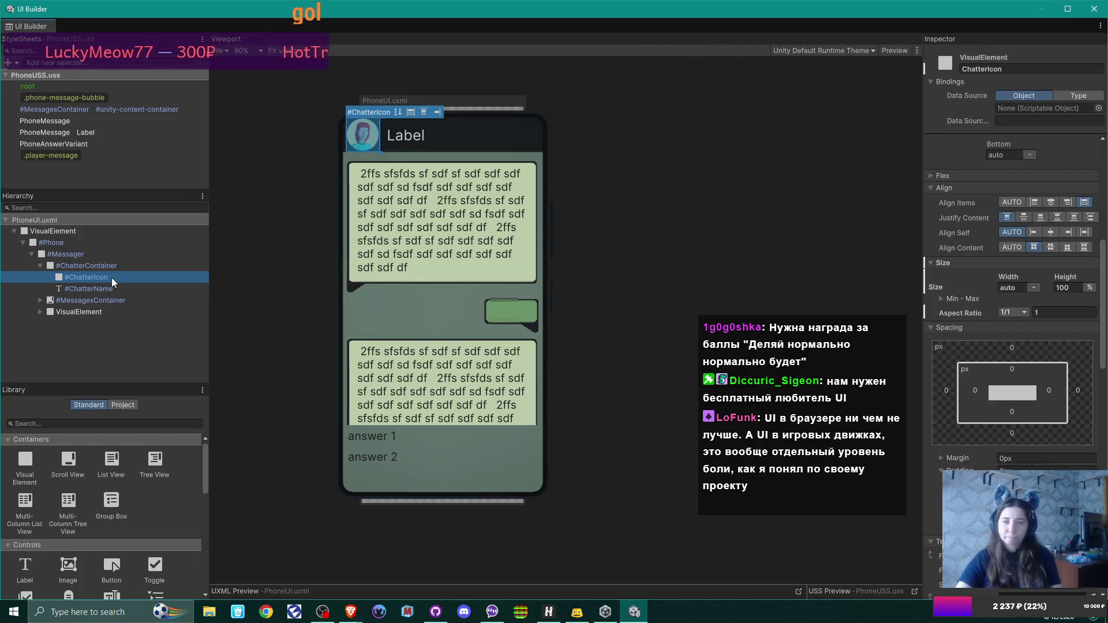
{"action": "left_click", "coordinate": [66, 258]}
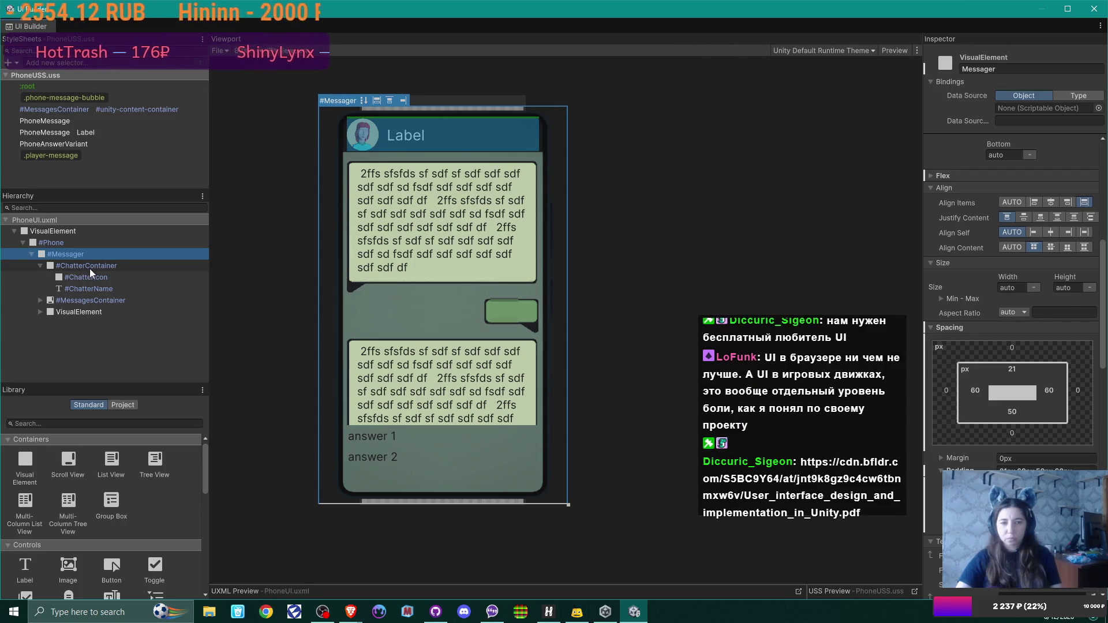
{"action": "left_click", "coordinate": [89, 268]}
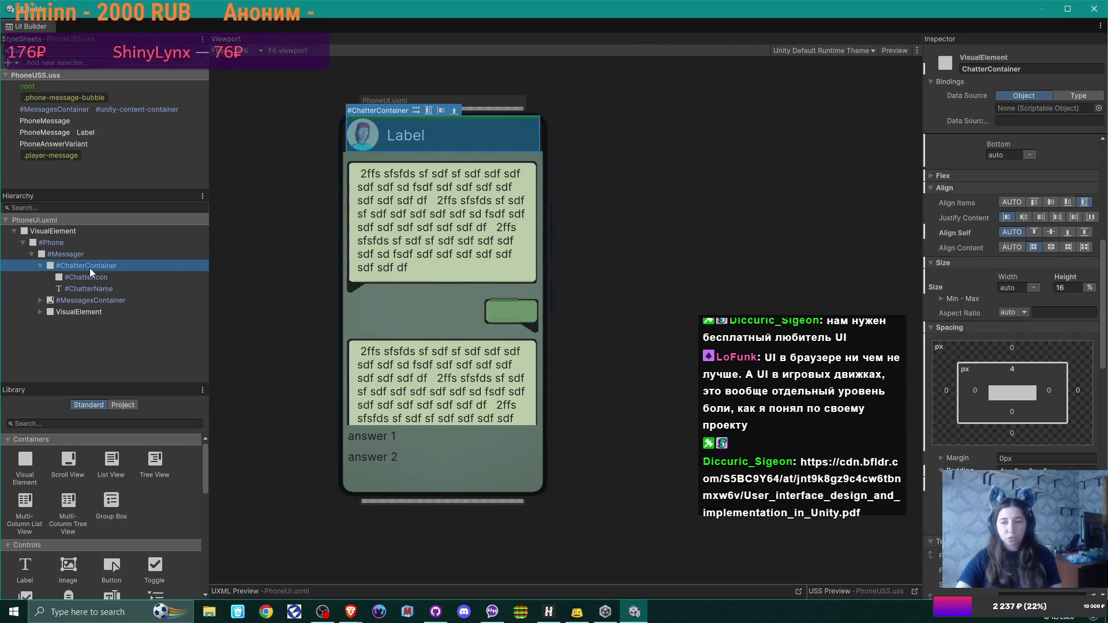
{"action": "left_click", "coordinate": [83, 254]}
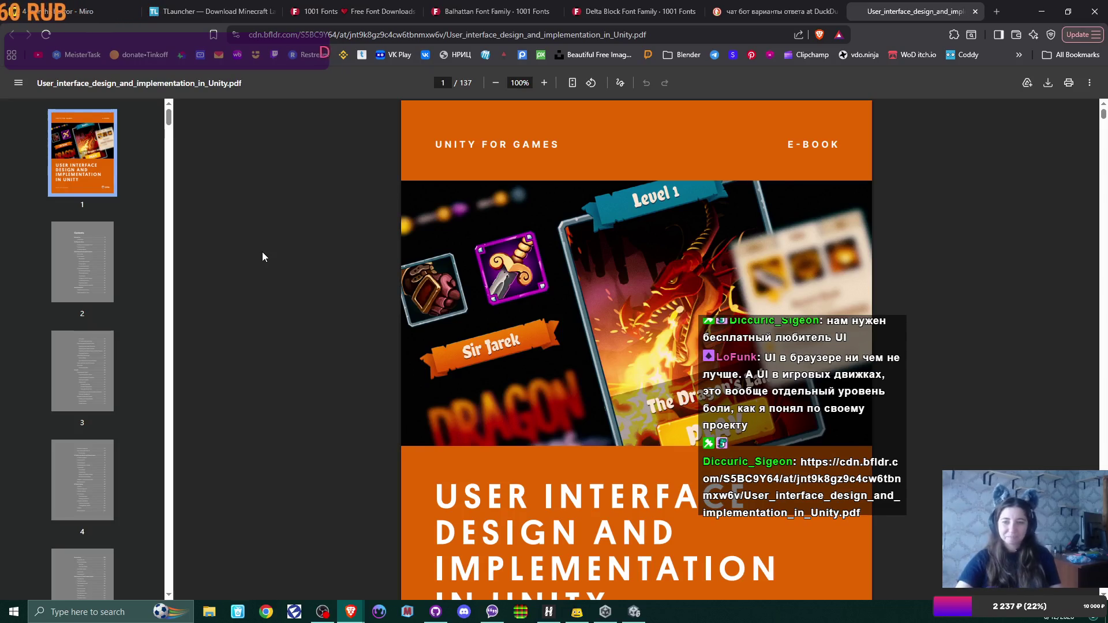
Scroll the Unity UI e-book from page 16 to page 18's Wireframing section and its sketches
{"action": "scroll", "coordinate": [438, 286], "scroll_direction": "down", "scroll_amount": 4}
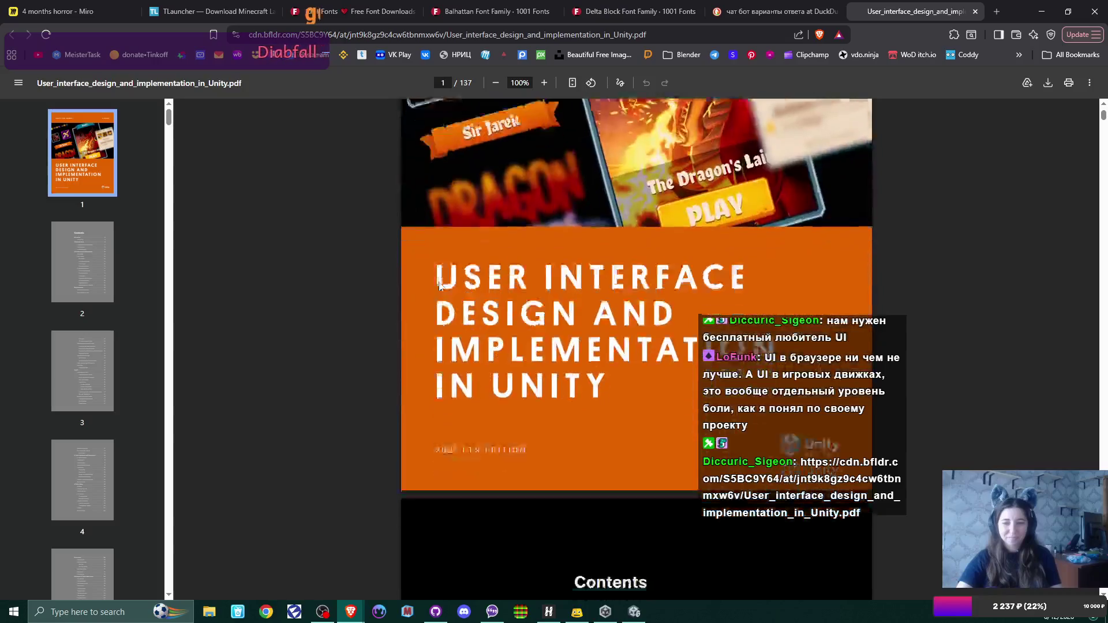
{"action": "scroll", "coordinate": [440, 286], "scroll_direction": "down", "scroll_amount": 3}
{"action": "scroll", "coordinate": [440, 287], "scroll_direction": "down", "scroll_amount": 4}
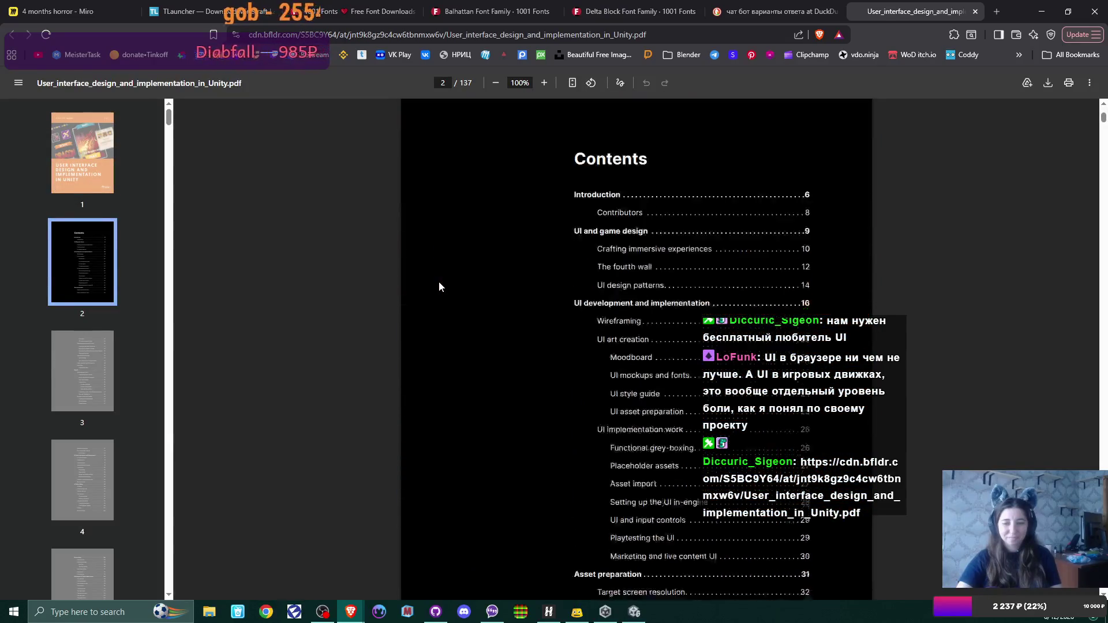
{"action": "scroll", "coordinate": [439, 287], "scroll_direction": "down", "scroll_amount": 9}
{"action": "scroll", "coordinate": [439, 283], "scroll_direction": "down", "scroll_amount": 15}
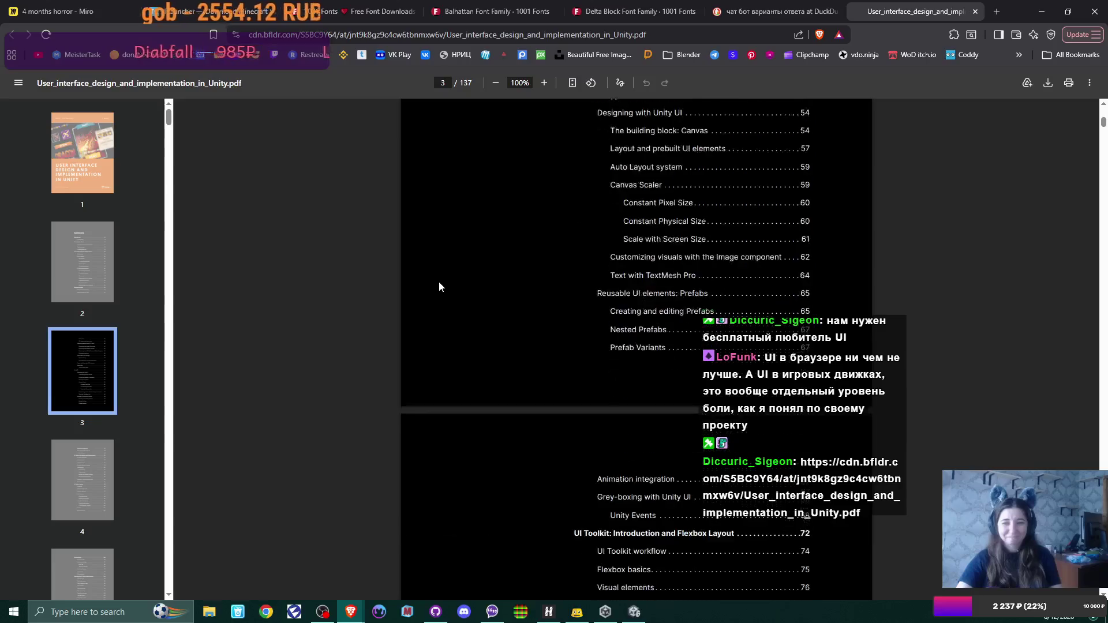
{"action": "scroll", "coordinate": [439, 282], "scroll_direction": "down", "scroll_amount": 15}
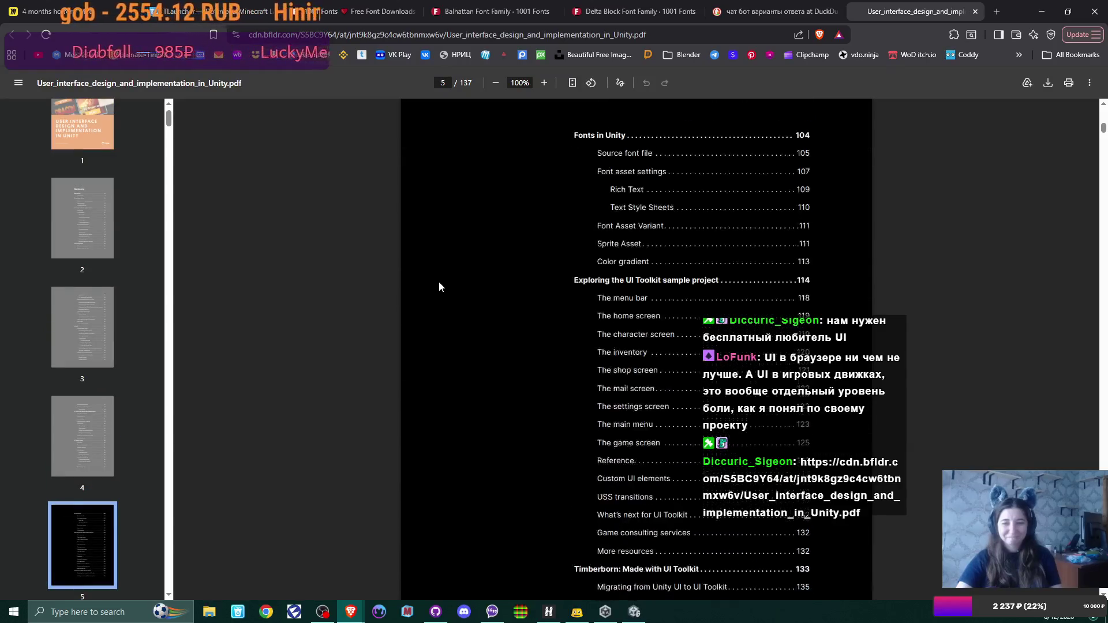
{"action": "scroll", "coordinate": [439, 283], "scroll_direction": "down", "scroll_amount": 12}
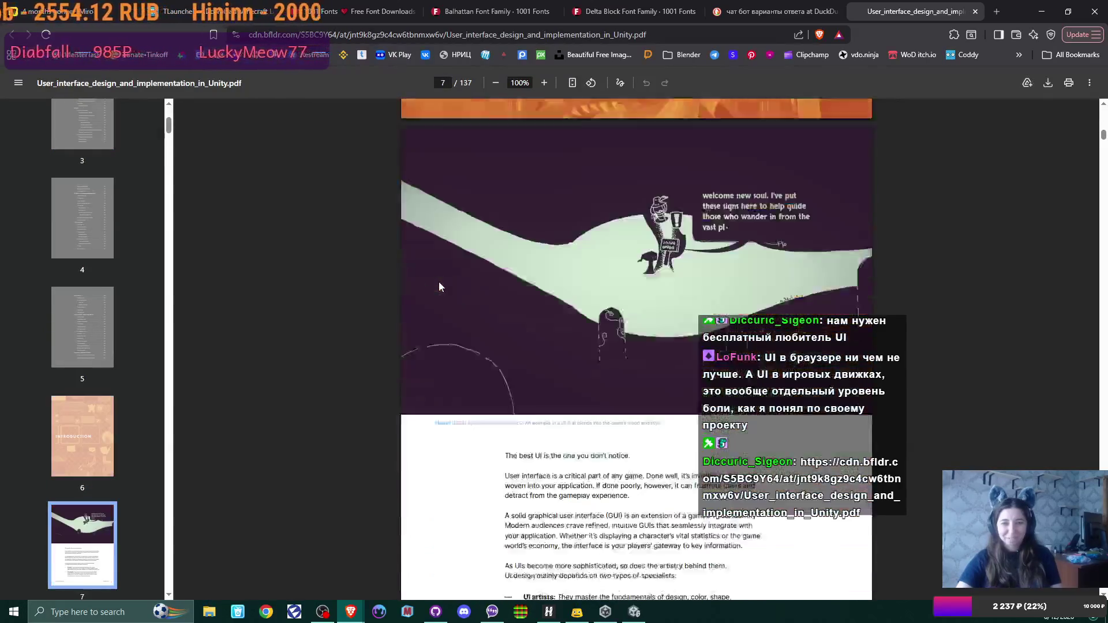
{"action": "scroll", "coordinate": [438, 287], "scroll_direction": "down", "scroll_amount": 1}
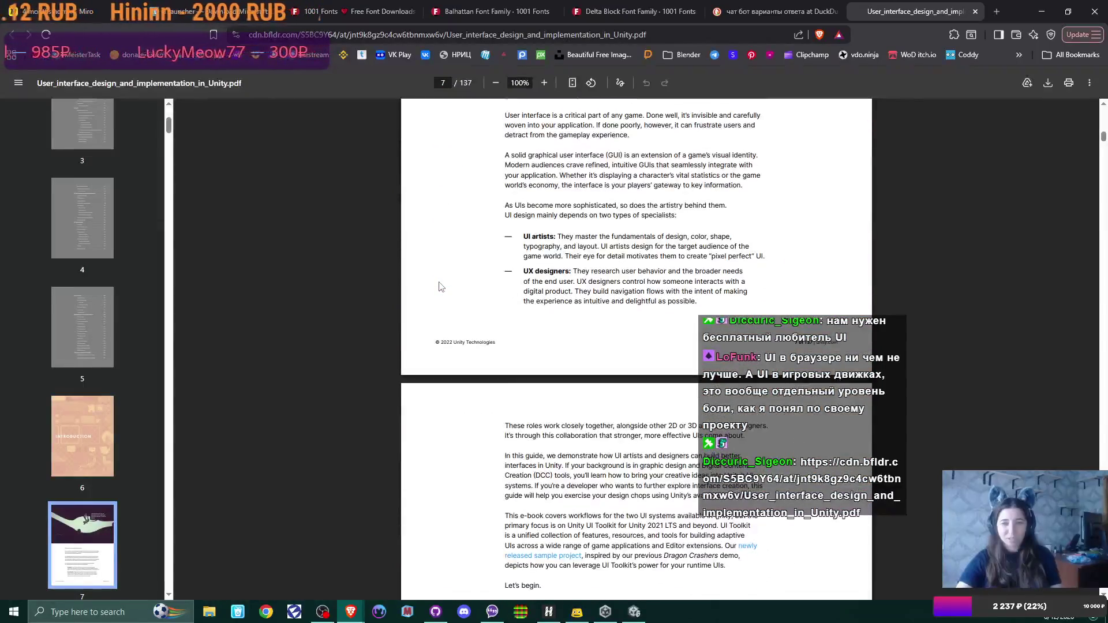
{"action": "scroll", "coordinate": [442, 287], "scroll_direction": "down", "scroll_amount": 10}
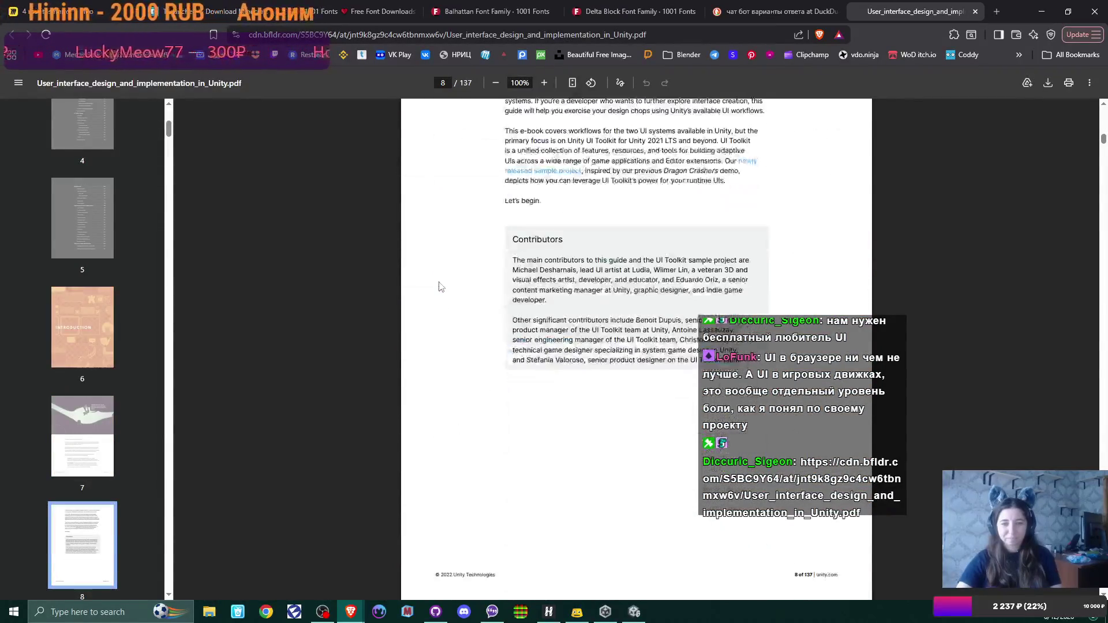
{"action": "scroll", "coordinate": [441, 286], "scroll_direction": "down", "scroll_amount": 15}
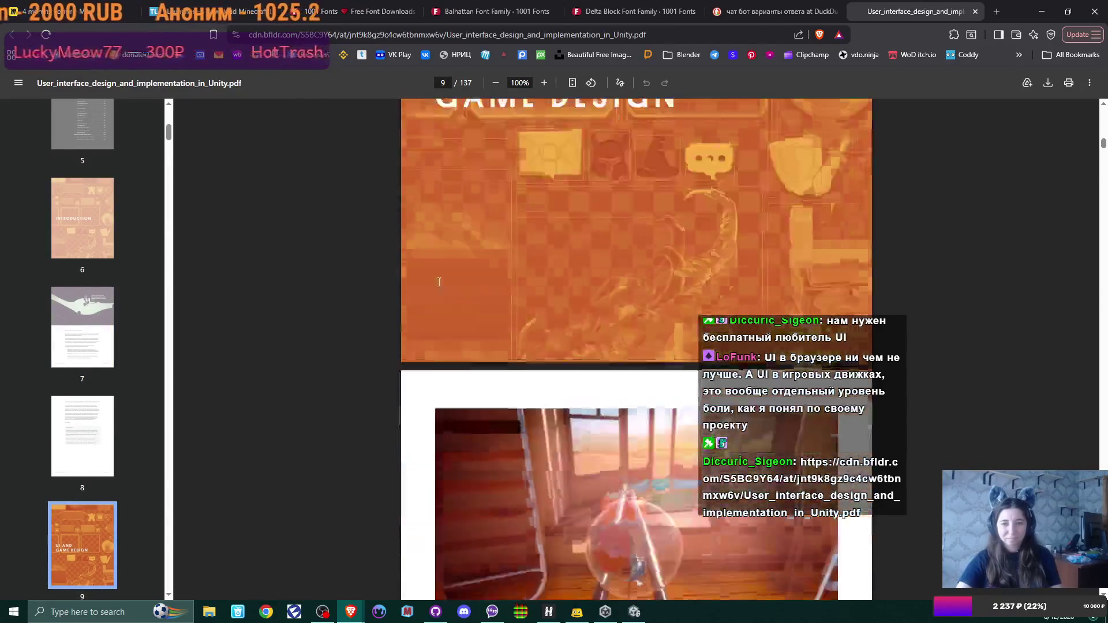
{"action": "scroll", "coordinate": [440, 282], "scroll_direction": "down", "scroll_amount": 6}
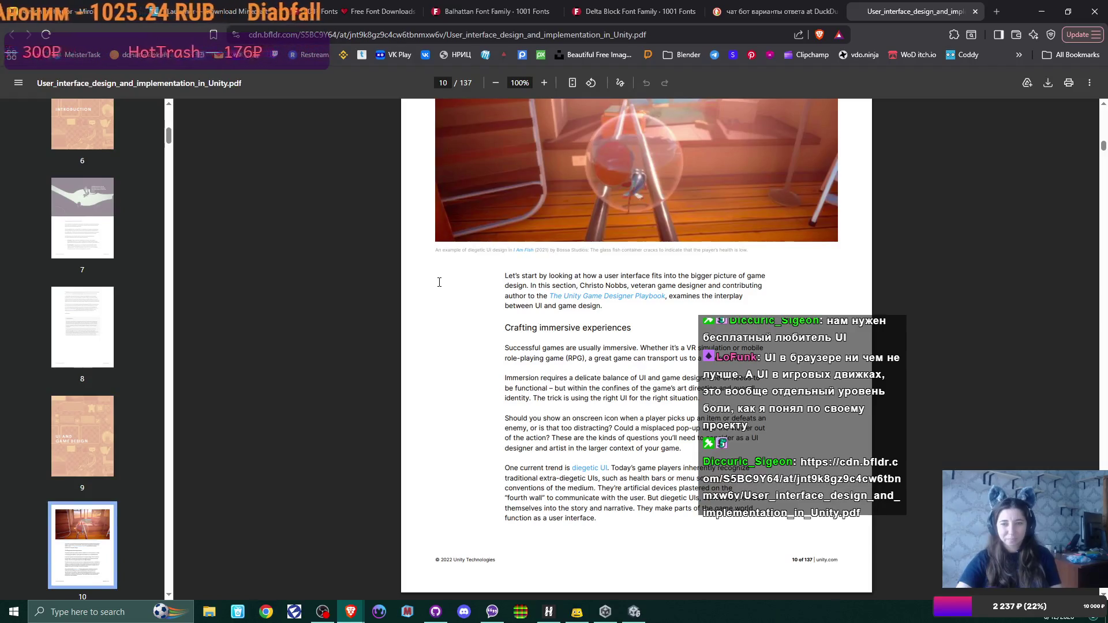
{"action": "scroll", "coordinate": [440, 282], "scroll_direction": "down", "scroll_amount": 20}
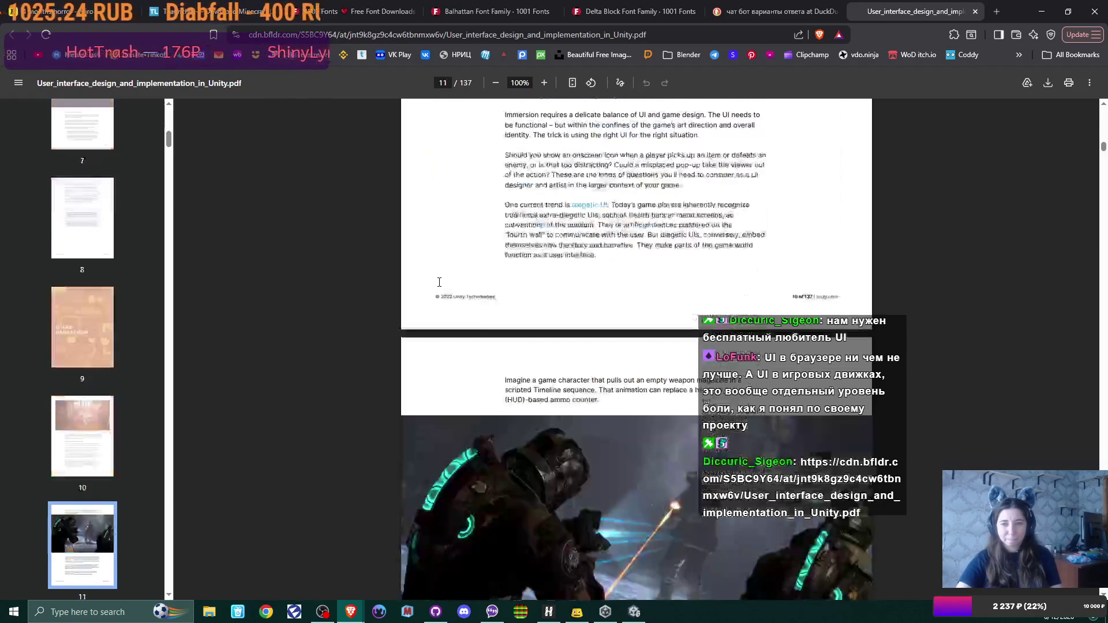
{"action": "scroll", "coordinate": [439, 282], "scroll_direction": "down", "scroll_amount": 20}
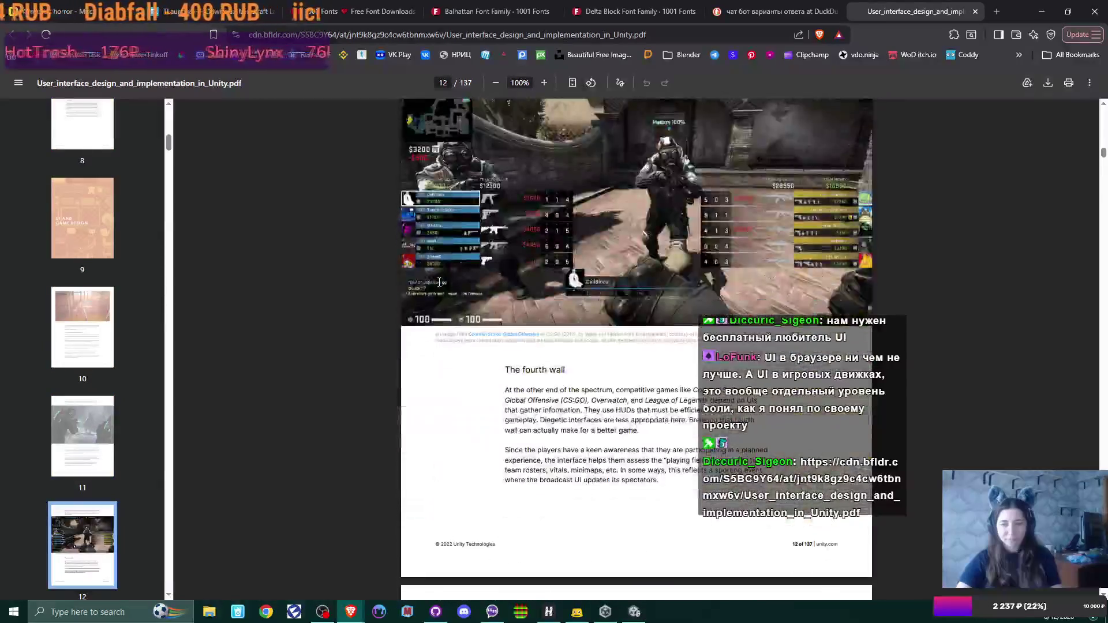
{"action": "scroll", "coordinate": [439, 282], "scroll_direction": "down", "scroll_amount": 8}
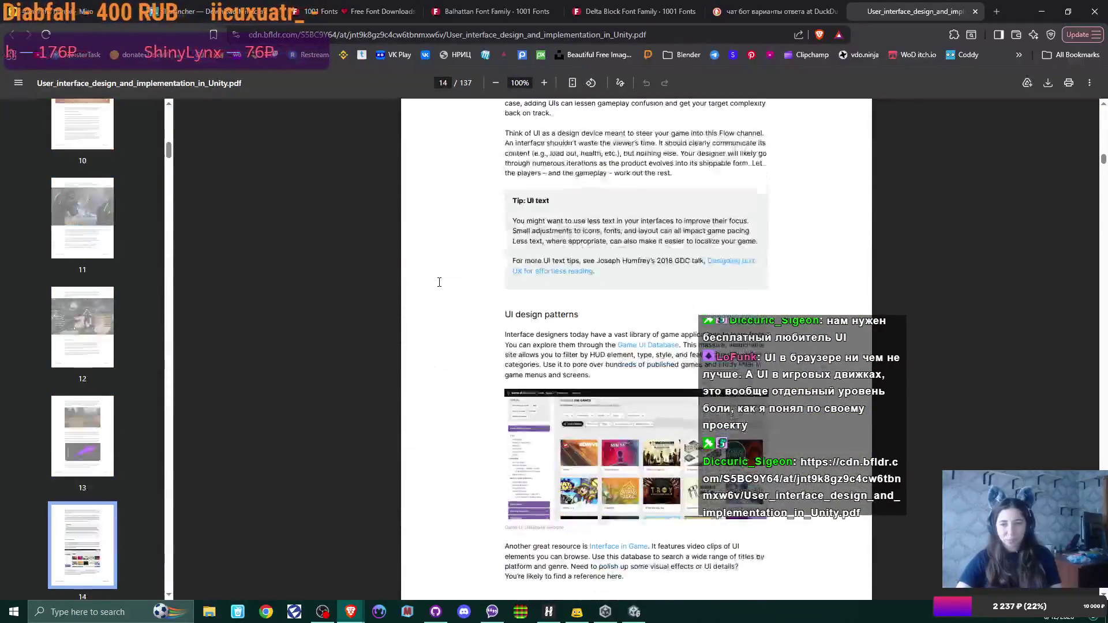
{"action": "scroll", "coordinate": [439, 282], "scroll_direction": "down", "scroll_amount": 3}
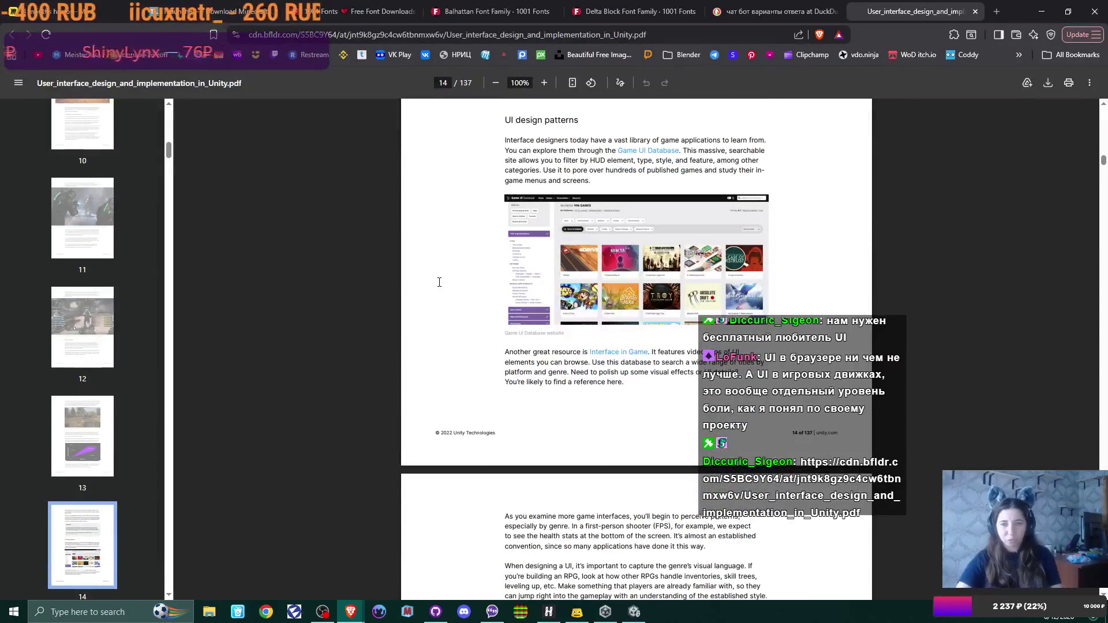
{"action": "scroll", "coordinate": [439, 282], "scroll_direction": "down", "scroll_amount": 13}
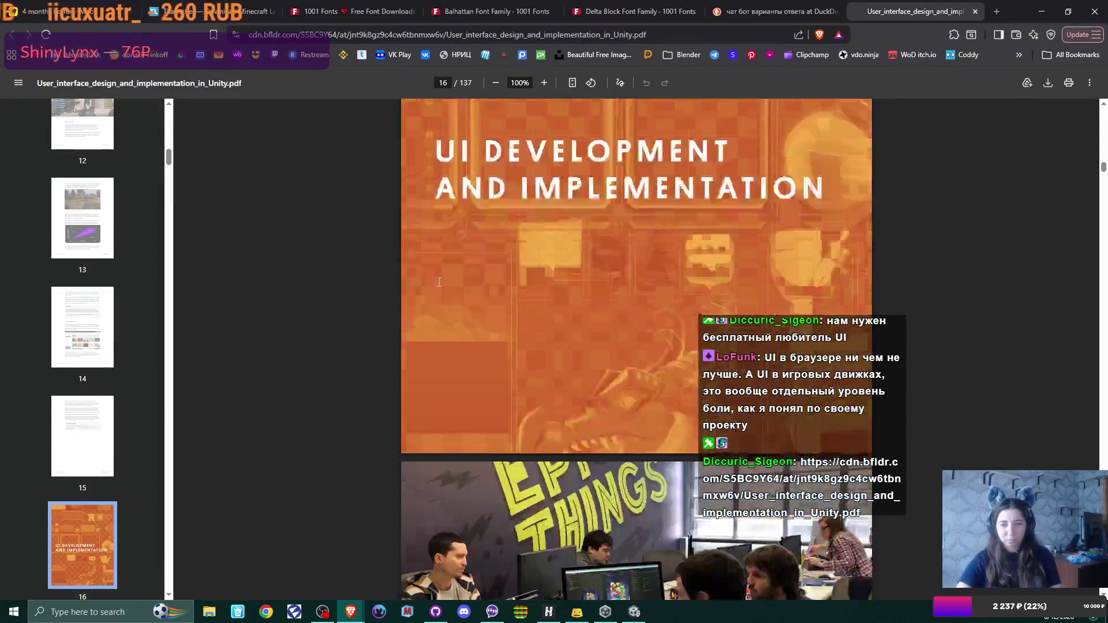
{"action": "scroll", "coordinate": [439, 282], "scroll_direction": "down", "scroll_amount": 10}
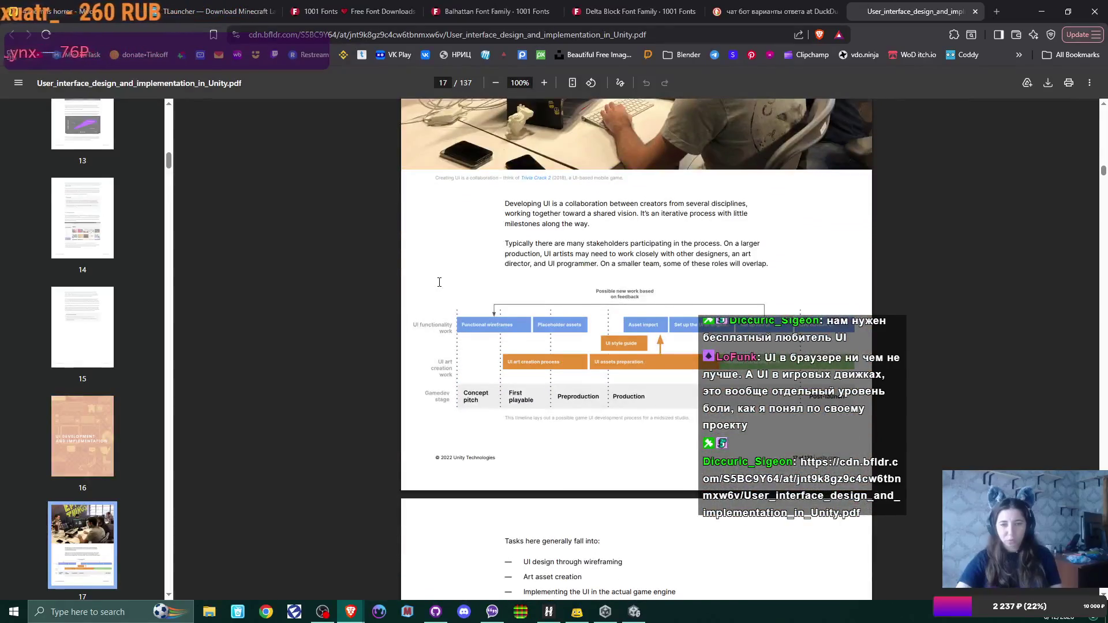
{"action": "scroll", "coordinate": [439, 283], "scroll_direction": "down", "scroll_amount": 2}
{"action": "scroll", "coordinate": [439, 283], "scroll_direction": "down", "scroll_amount": 7}
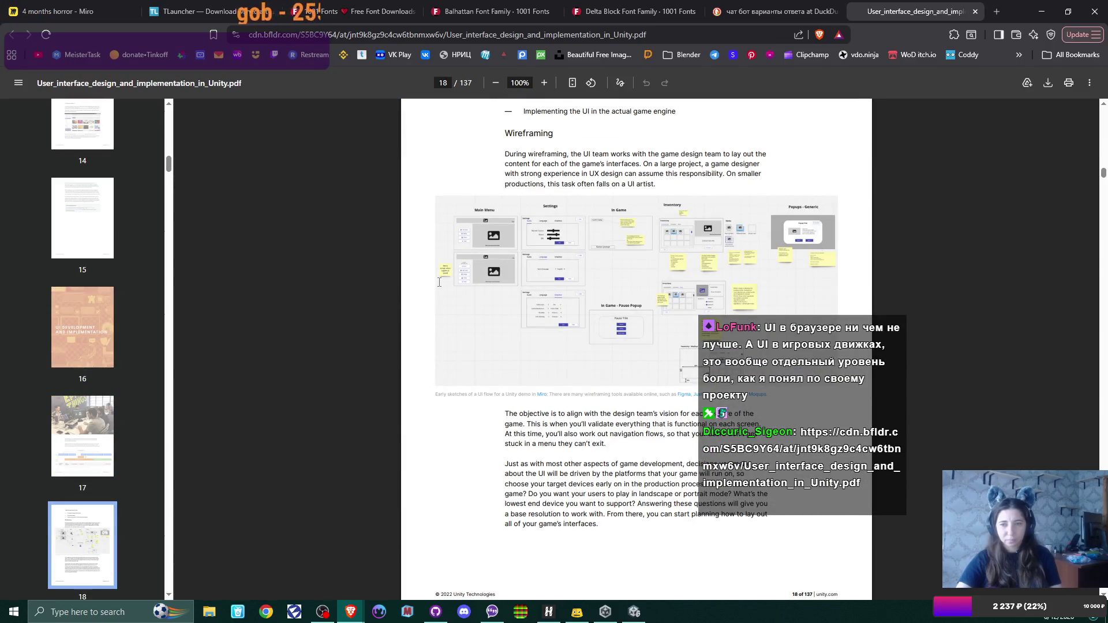
Zoom the PDF to 195% on the wireframe sketches and read on to page 20
{"action": "scroll", "coordinate": [439, 282], "scroll_direction": "up", "scroll_amount": 4}
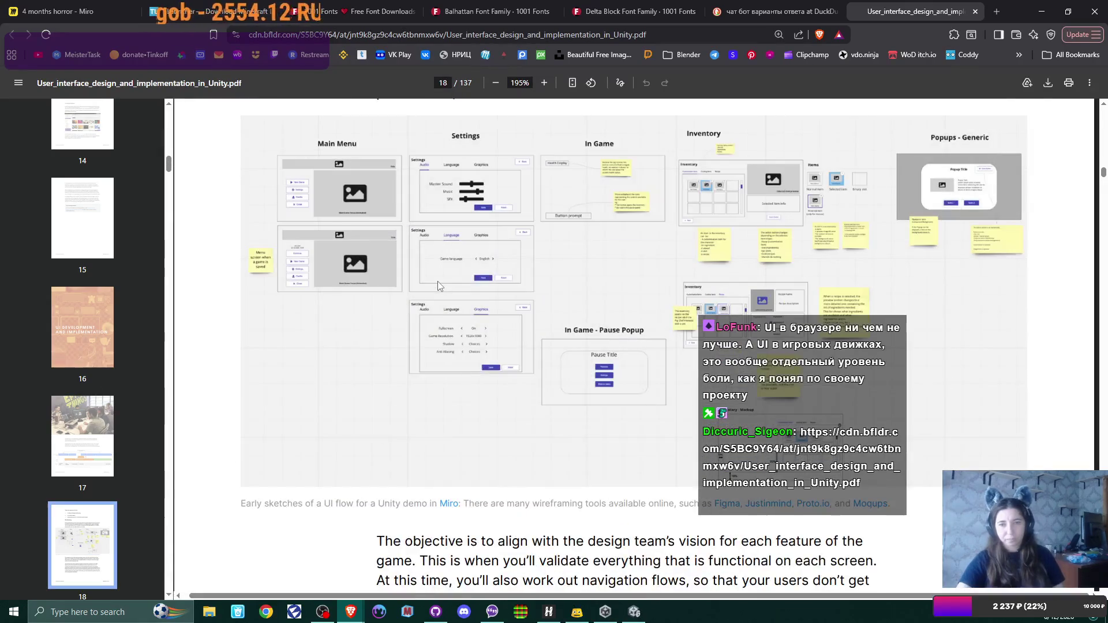
{"action": "scroll", "coordinate": [438, 285], "scroll_direction": "up", "scroll_amount": 4}
{"action": "scroll", "coordinate": [437, 280], "scroll_direction": "down", "scroll_amount": 1}
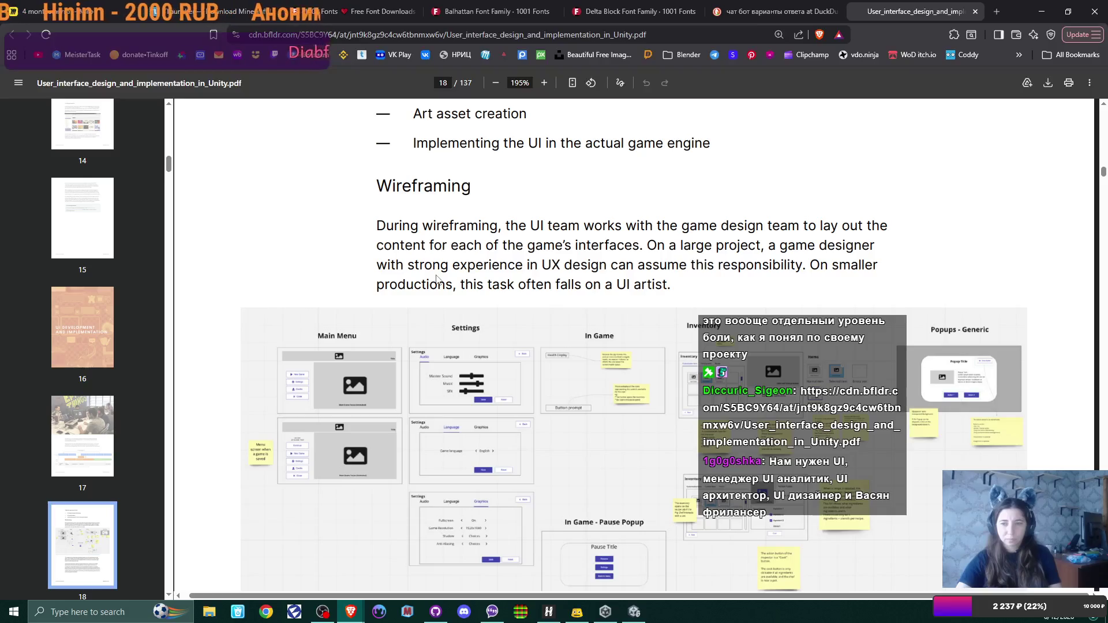
{"action": "scroll", "coordinate": [437, 280], "scroll_direction": "down", "scroll_amount": 2}
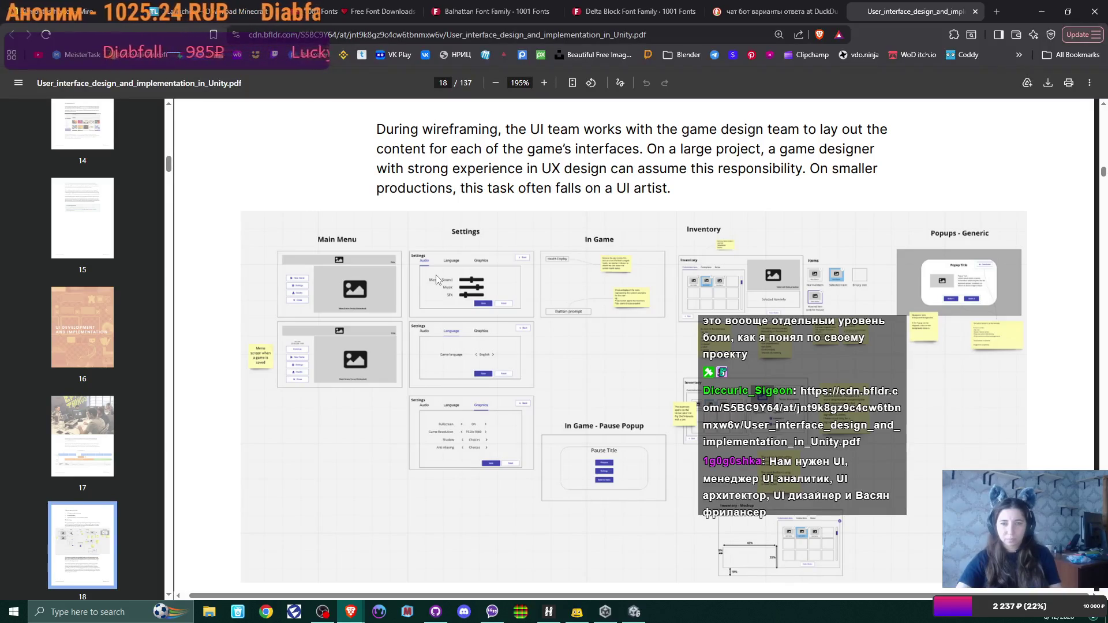
{"action": "scroll", "coordinate": [437, 280], "scroll_direction": "down", "scroll_amount": 2}
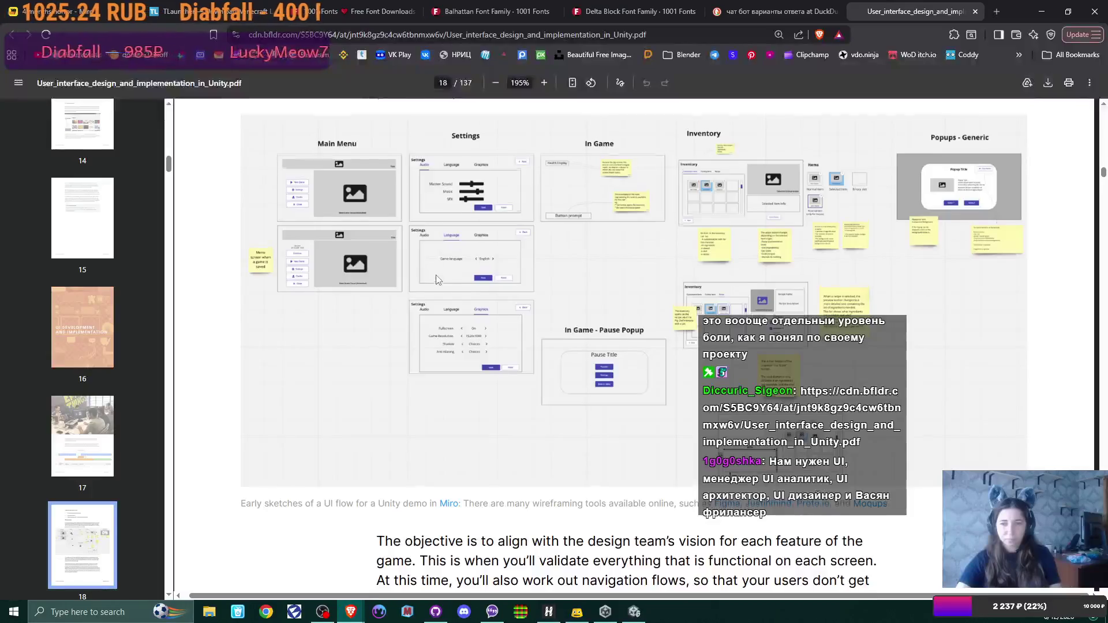
{"action": "scroll", "coordinate": [437, 280], "scroll_direction": "down", "scroll_amount": 10}
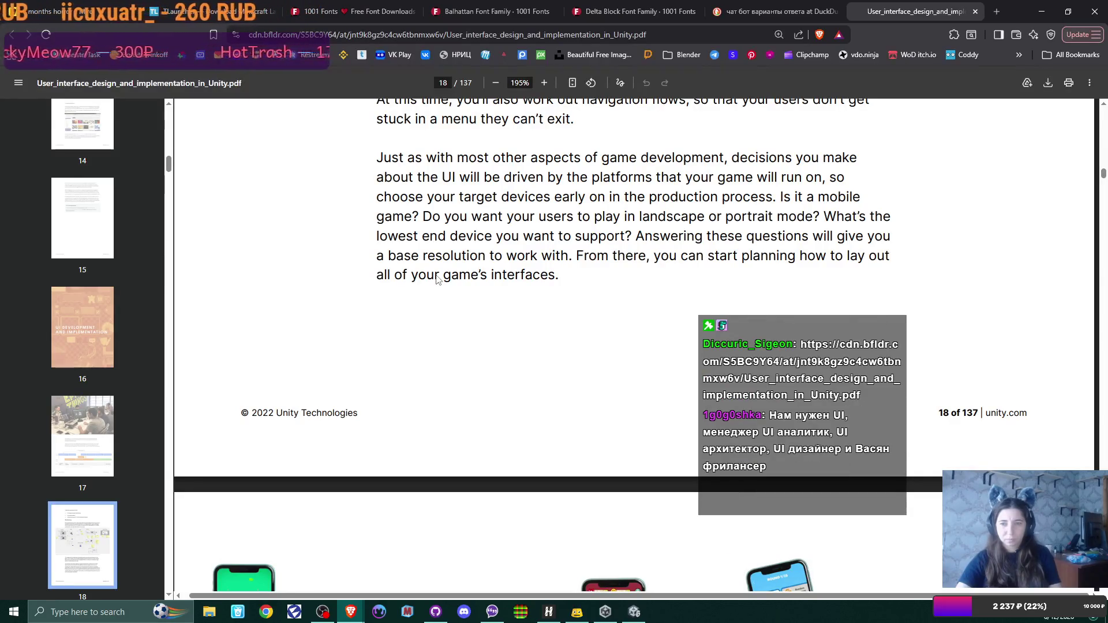
{"action": "scroll", "coordinate": [437, 280], "scroll_direction": "down", "scroll_amount": 10}
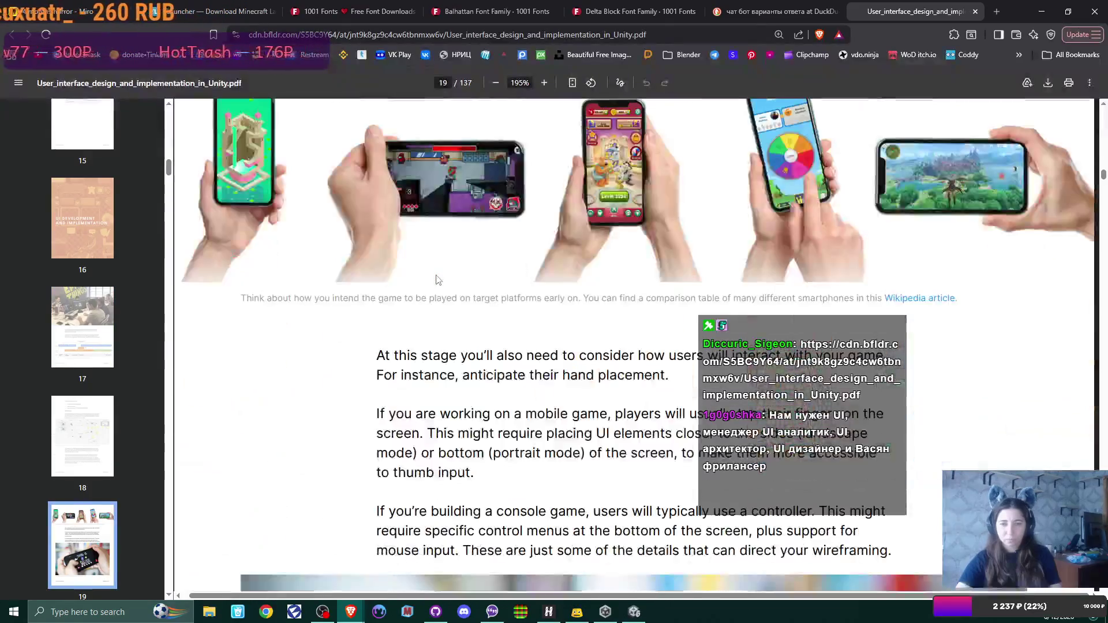
{"action": "scroll", "coordinate": [437, 280], "scroll_direction": "down", "scroll_amount": 20}
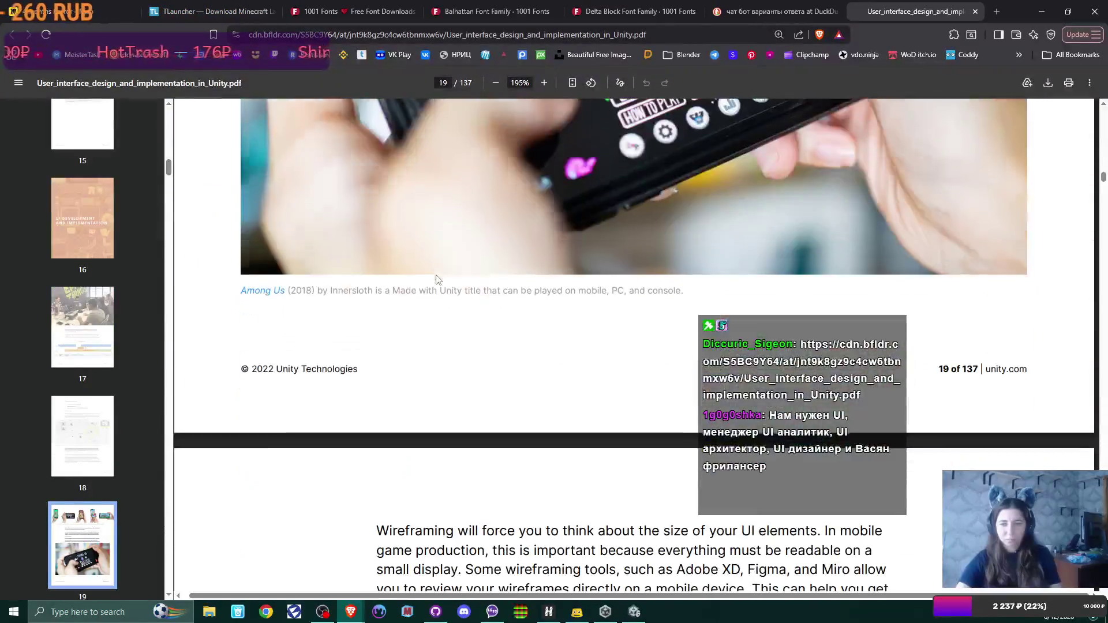
{"action": "scroll", "coordinate": [437, 279], "scroll_direction": "down", "scroll_amount": 4}
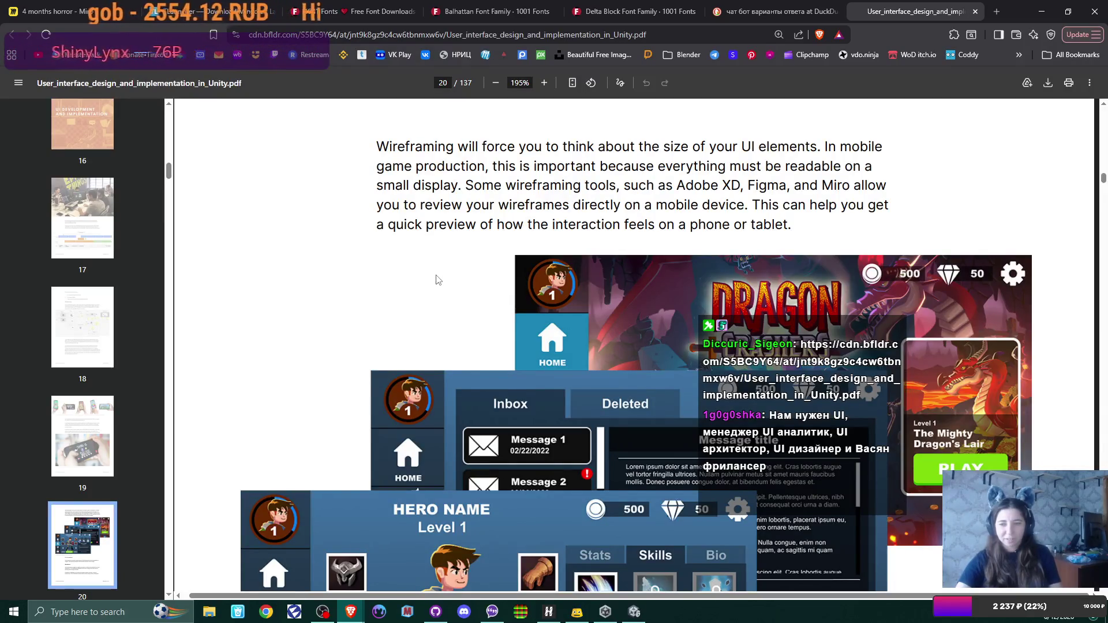
Read from page 29 through the playtesting and marketing pages to page 31's Asset Preparation divider
{"action": "scroll", "coordinate": [437, 280], "scroll_direction": "down", "scroll_amount": 9}
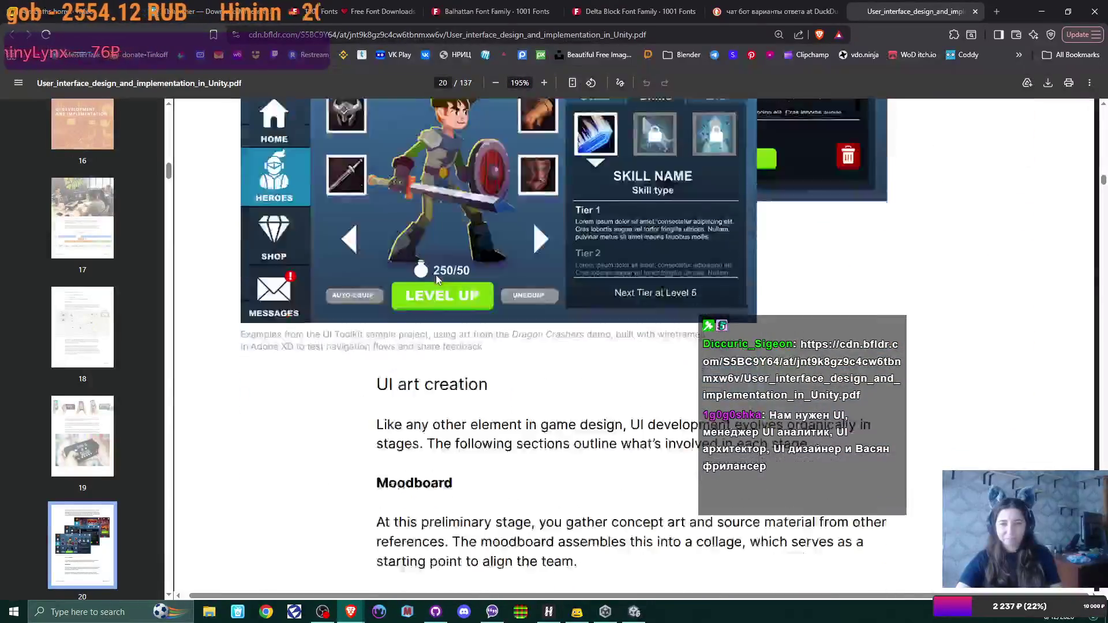
{"action": "scroll", "coordinate": [437, 280], "scroll_direction": "down", "scroll_amount": 2}
{"action": "scroll", "coordinate": [437, 280], "scroll_direction": "down", "scroll_amount": 18}
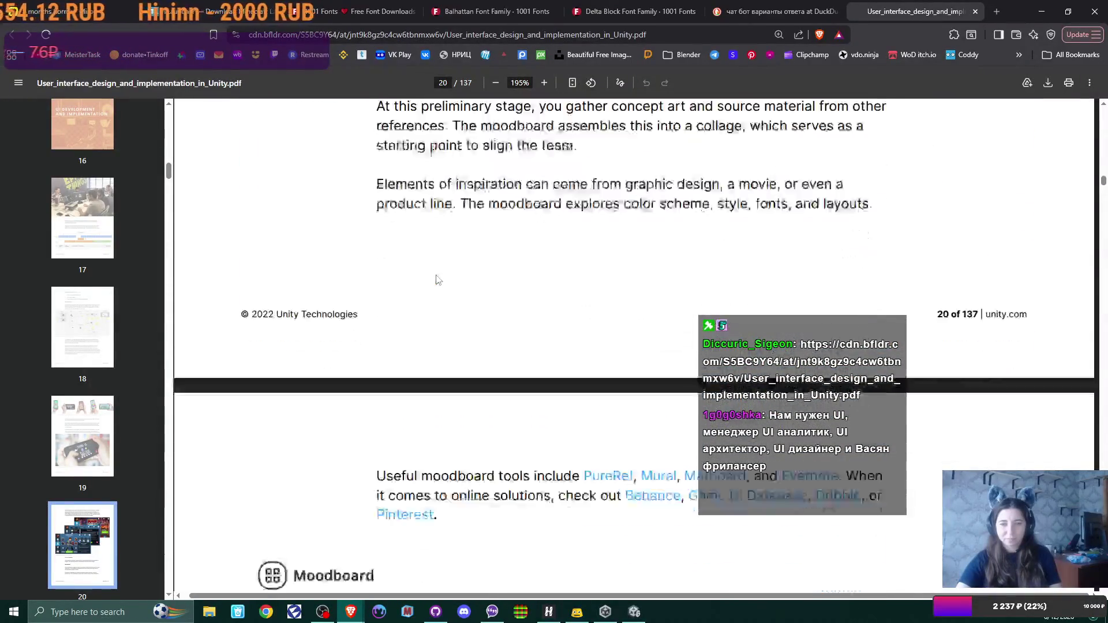
{"action": "scroll", "coordinate": [437, 280], "scroll_direction": "down", "scroll_amount": 18}
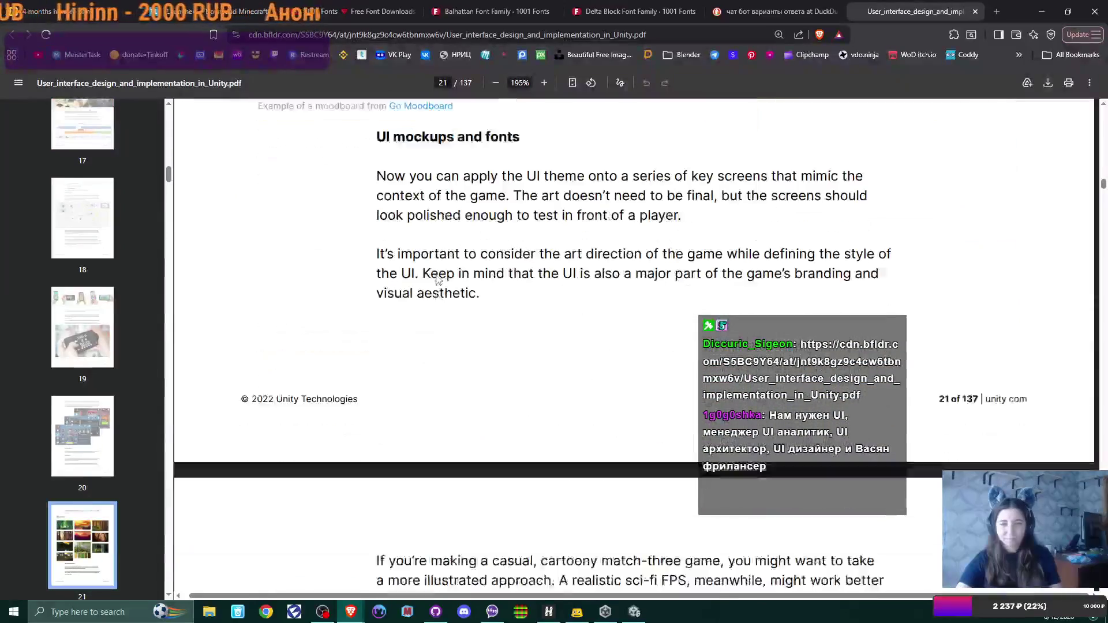
{"action": "scroll", "coordinate": [437, 280], "scroll_direction": "down", "scroll_amount": 18}
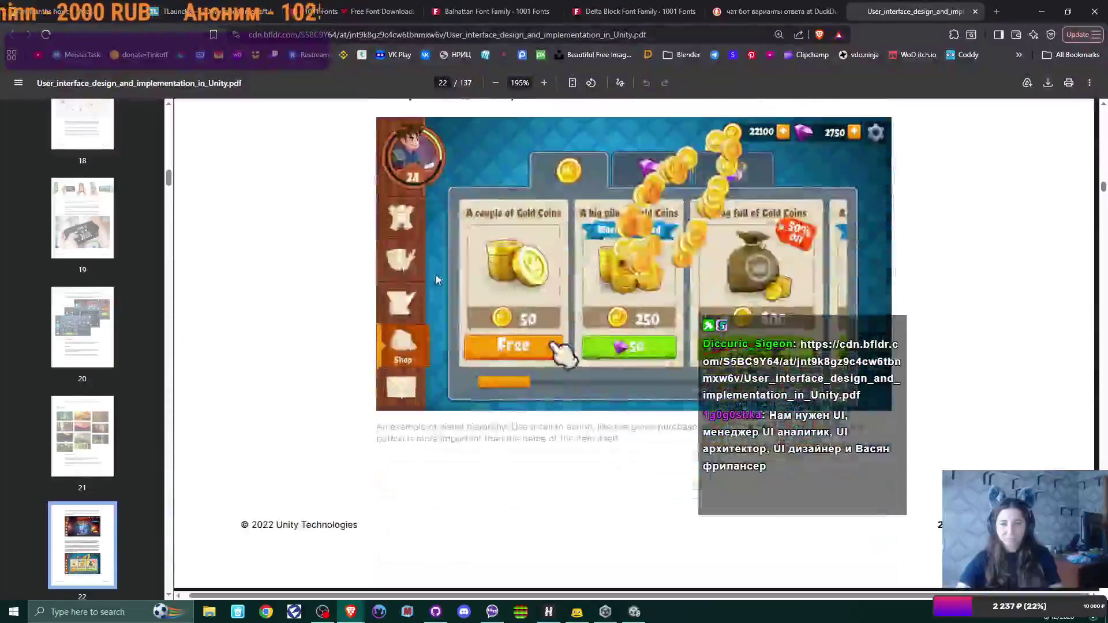
{"action": "scroll", "coordinate": [437, 280], "scroll_direction": "down", "scroll_amount": 18}
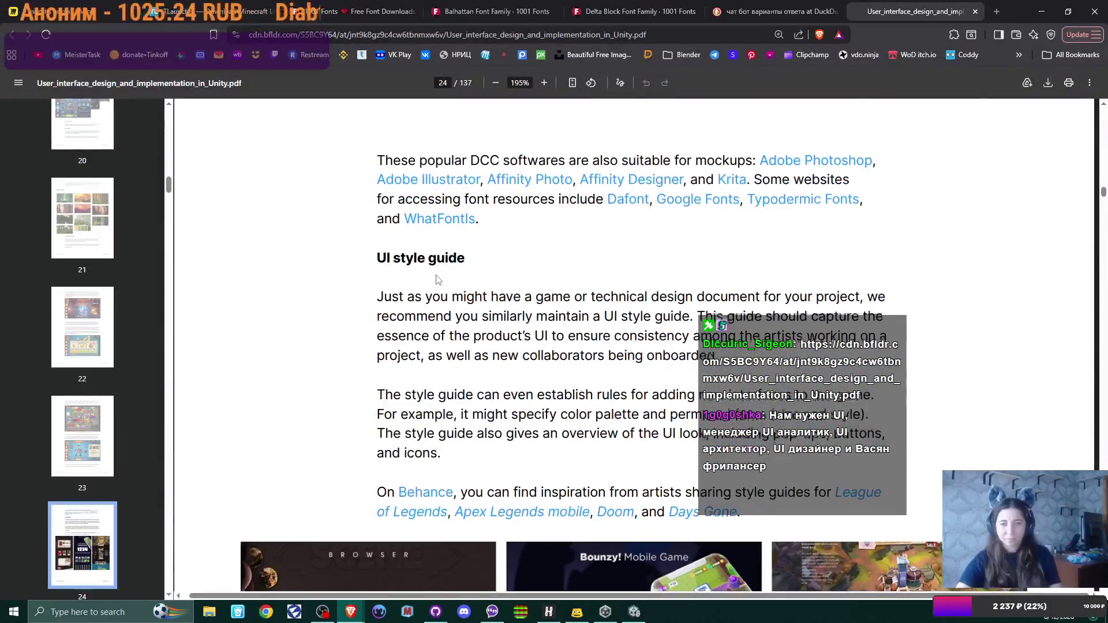
{"action": "scroll", "coordinate": [437, 280], "scroll_direction": "down", "scroll_amount": 15}
{"action": "scroll", "coordinate": [437, 280], "scroll_direction": "down", "scroll_amount": 15}
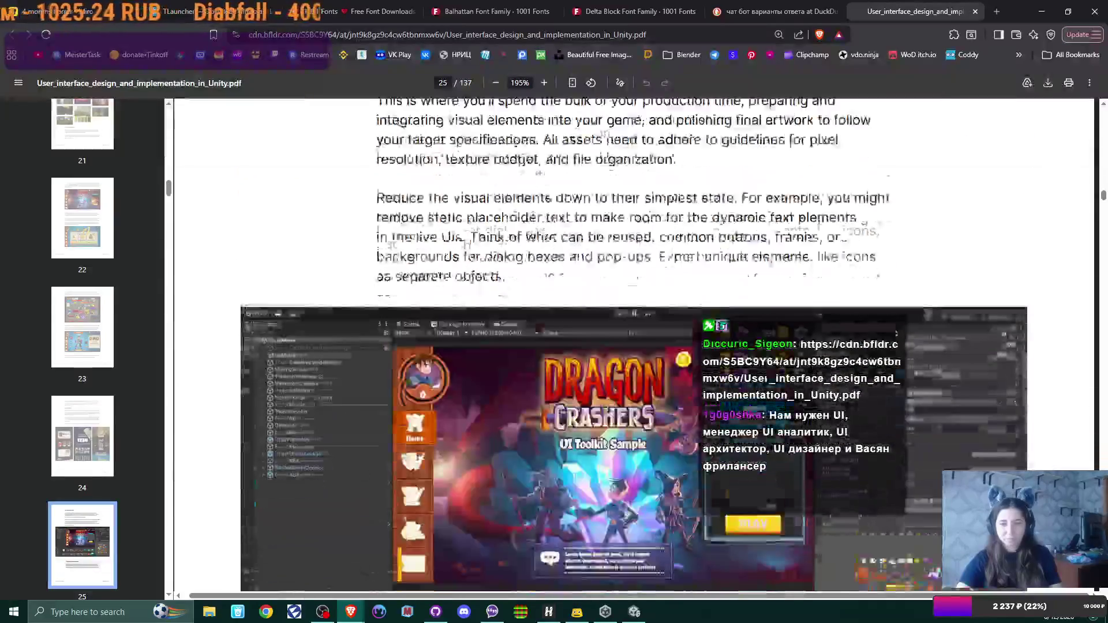
{"action": "scroll", "coordinate": [437, 280], "scroll_direction": "down", "scroll_amount": 8}
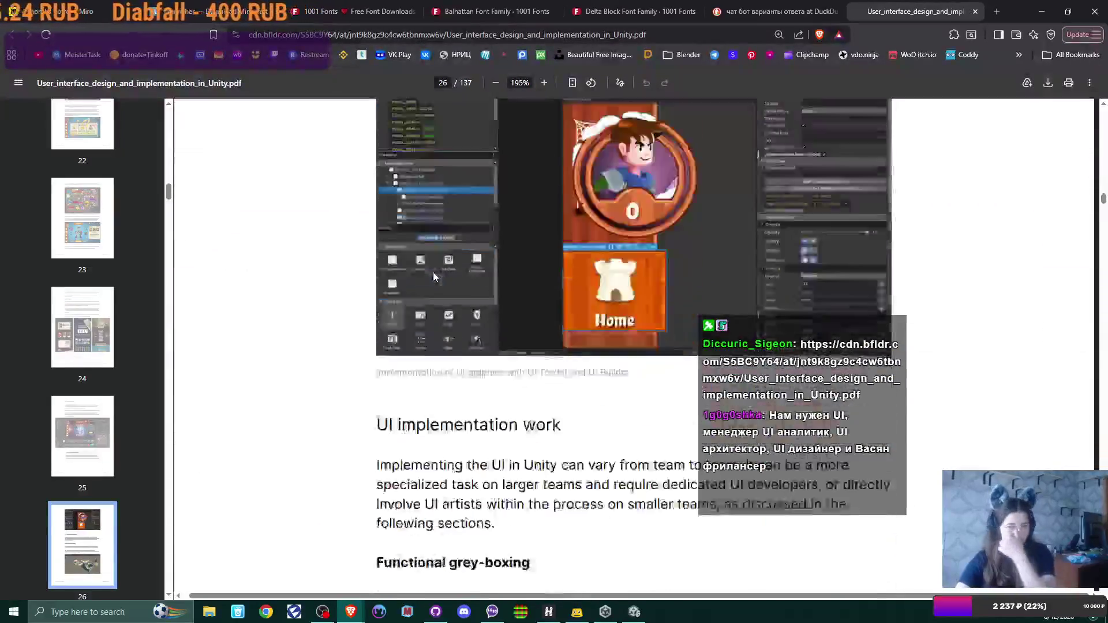
{"action": "scroll", "coordinate": [434, 277], "scroll_direction": "up", "scroll_amount": 5}
{"action": "scroll", "coordinate": [434, 273], "scroll_direction": "up", "scroll_amount": 2}
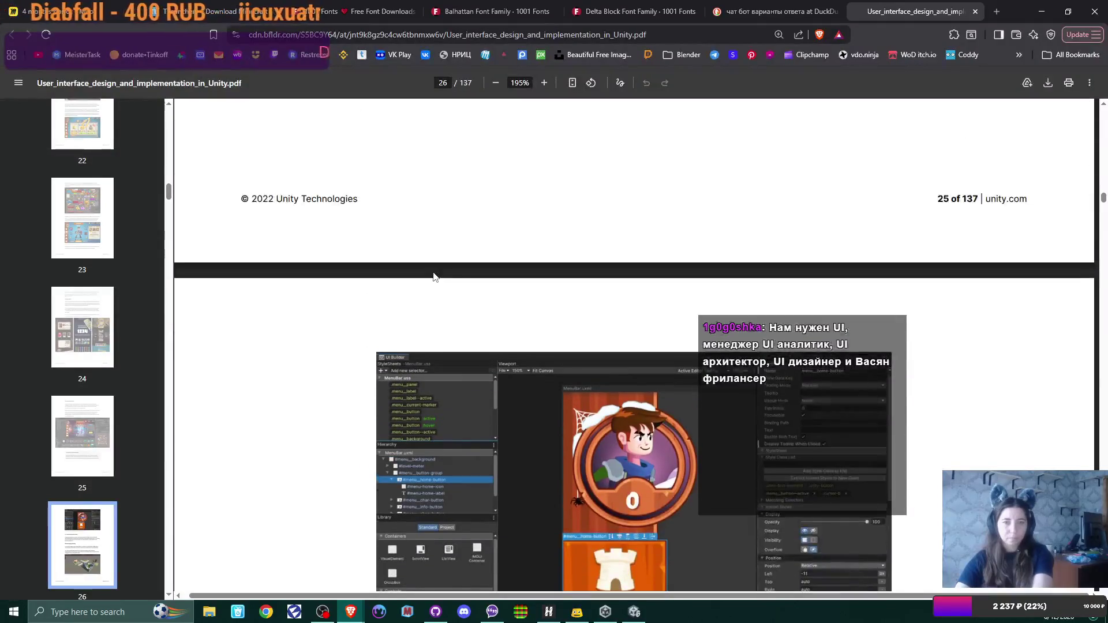
{"action": "scroll", "coordinate": [433, 273], "scroll_direction": "down", "scroll_amount": 5}
{"action": "scroll", "coordinate": [434, 277], "scroll_direction": "down", "scroll_amount": 5}
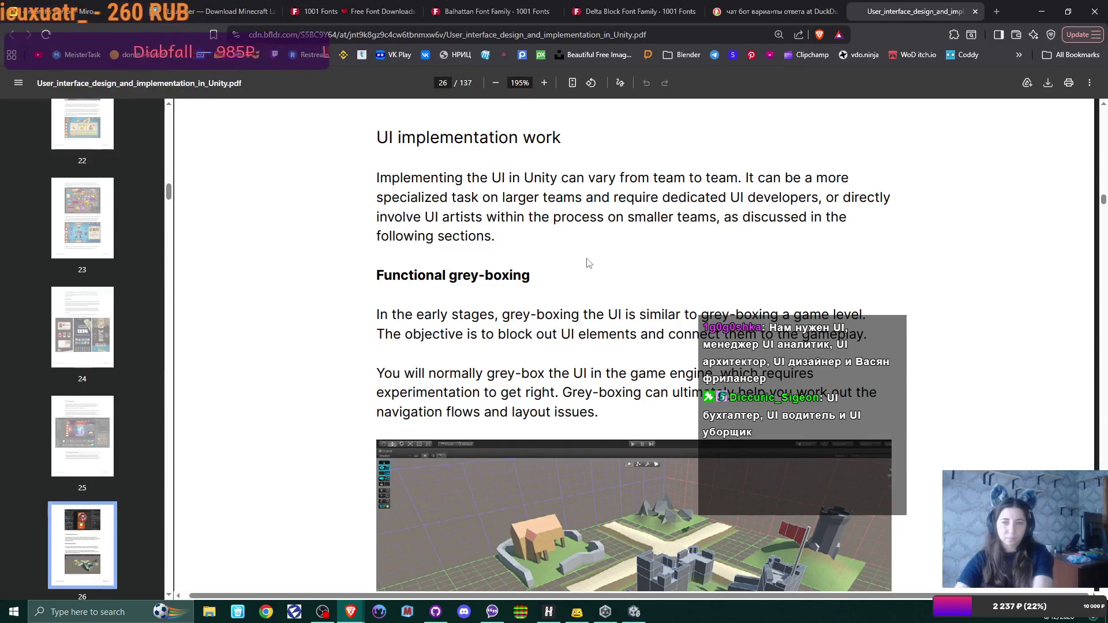
{"action": "scroll", "coordinate": [589, 264], "scroll_direction": "down", "scroll_amount": 15}
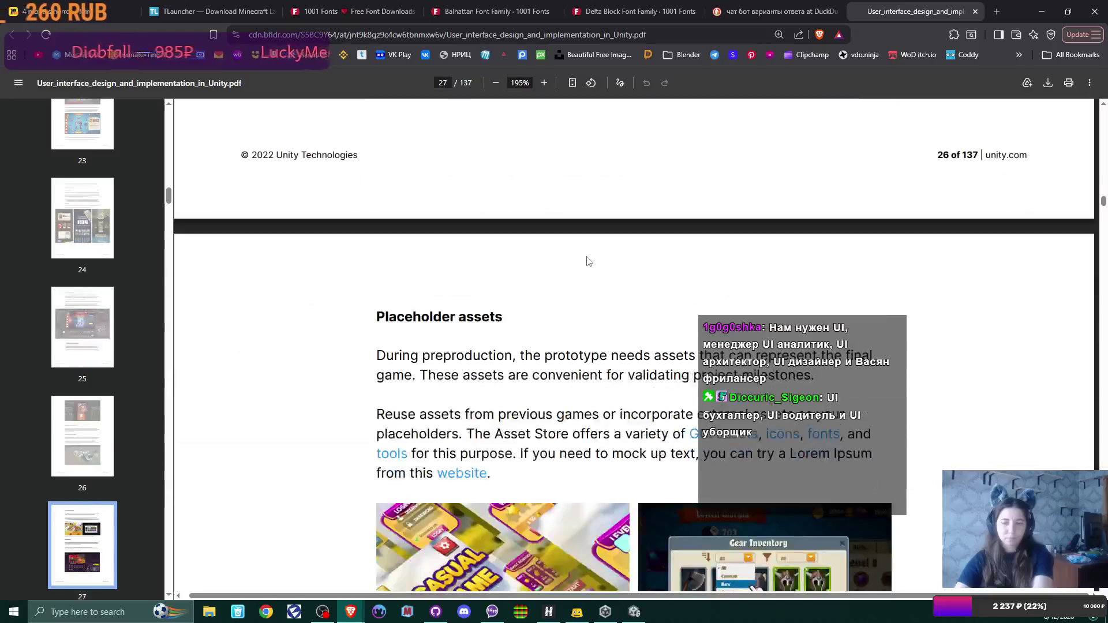
{"action": "scroll", "coordinate": [587, 256], "scroll_direction": "down", "scroll_amount": 12}
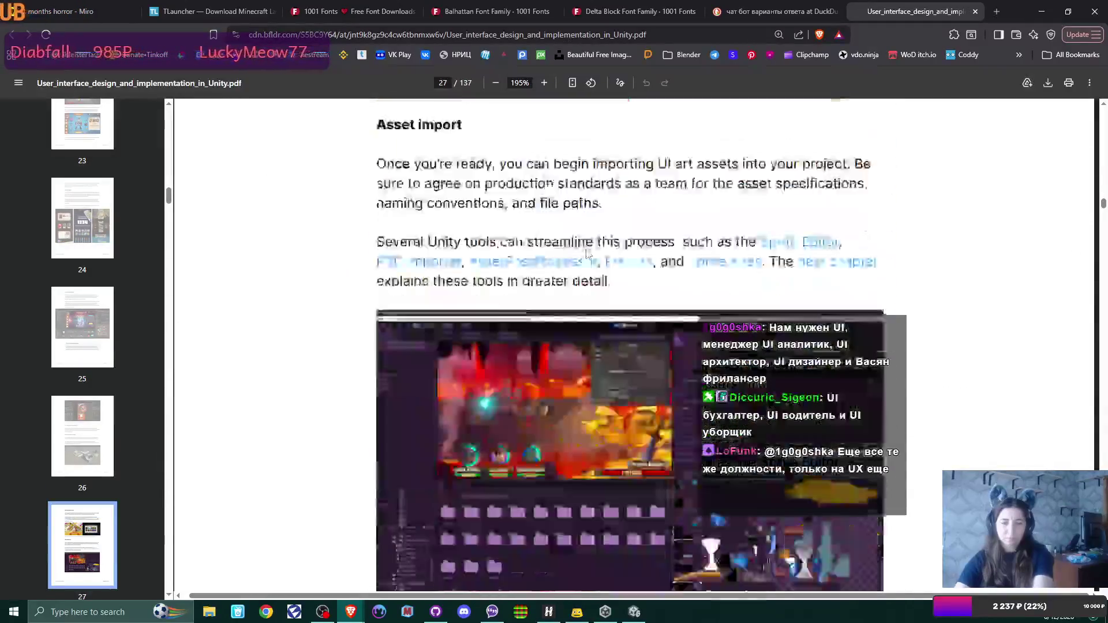
{"action": "scroll", "coordinate": [587, 254], "scroll_direction": "down", "scroll_amount": 9}
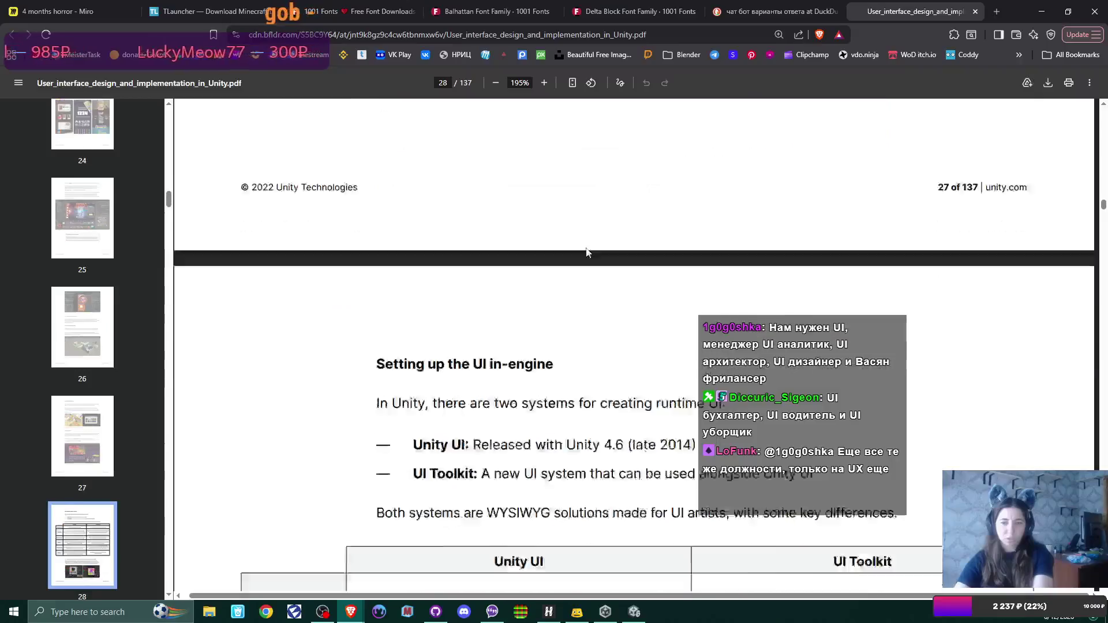
{"action": "scroll", "coordinate": [587, 252], "scroll_direction": "down", "scroll_amount": 2}
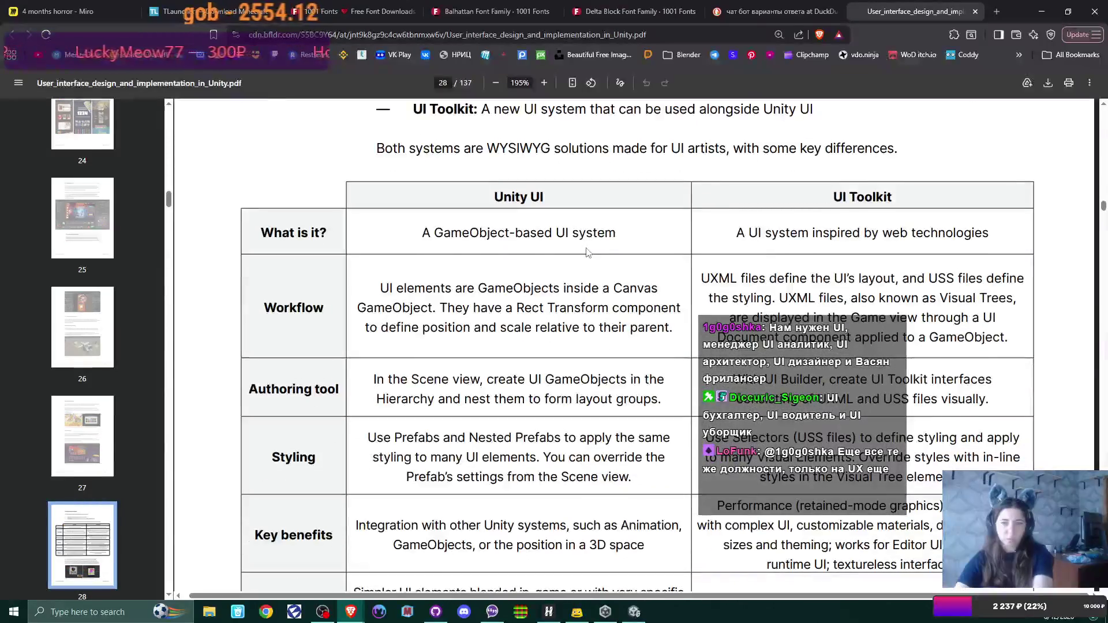
{"action": "scroll", "coordinate": [587, 253], "scroll_direction": "down", "scroll_amount": 3}
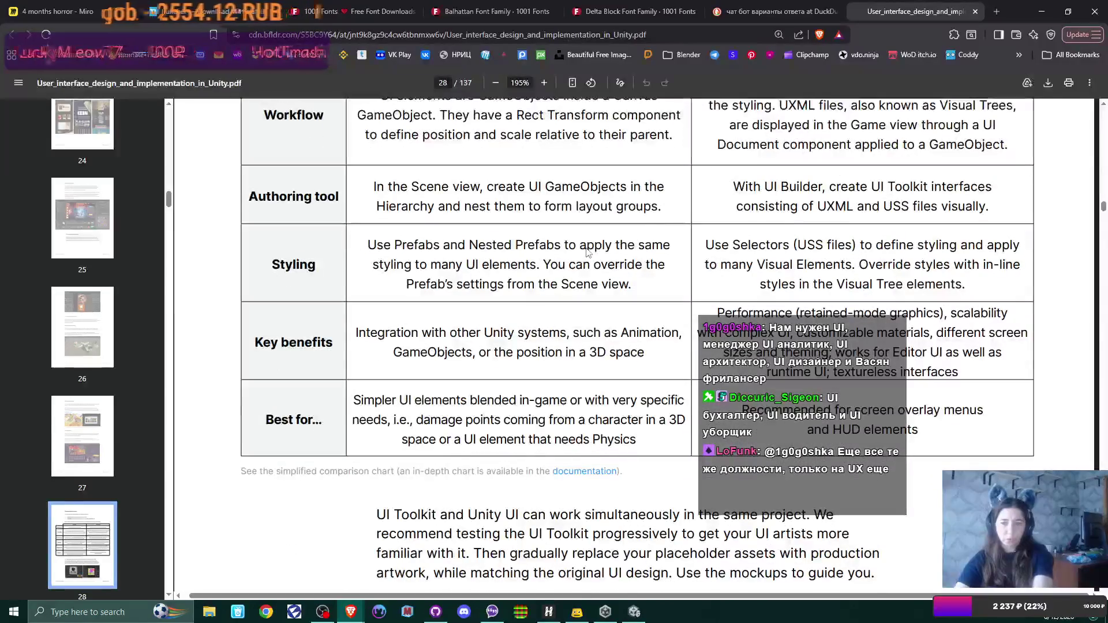
{"action": "scroll", "coordinate": [587, 252], "scroll_direction": "down", "scroll_amount": 4}
{"action": "scroll", "coordinate": [587, 252], "scroll_direction": "down", "scroll_amount": 3}
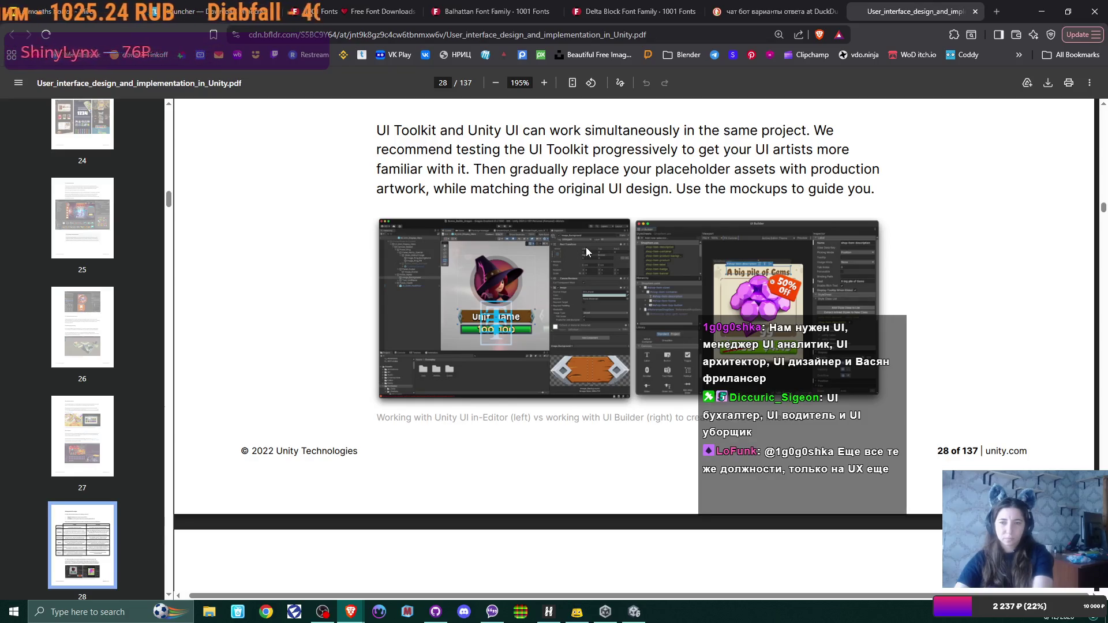
{"action": "scroll", "coordinate": [587, 247], "scroll_direction": "down", "scroll_amount": 10}
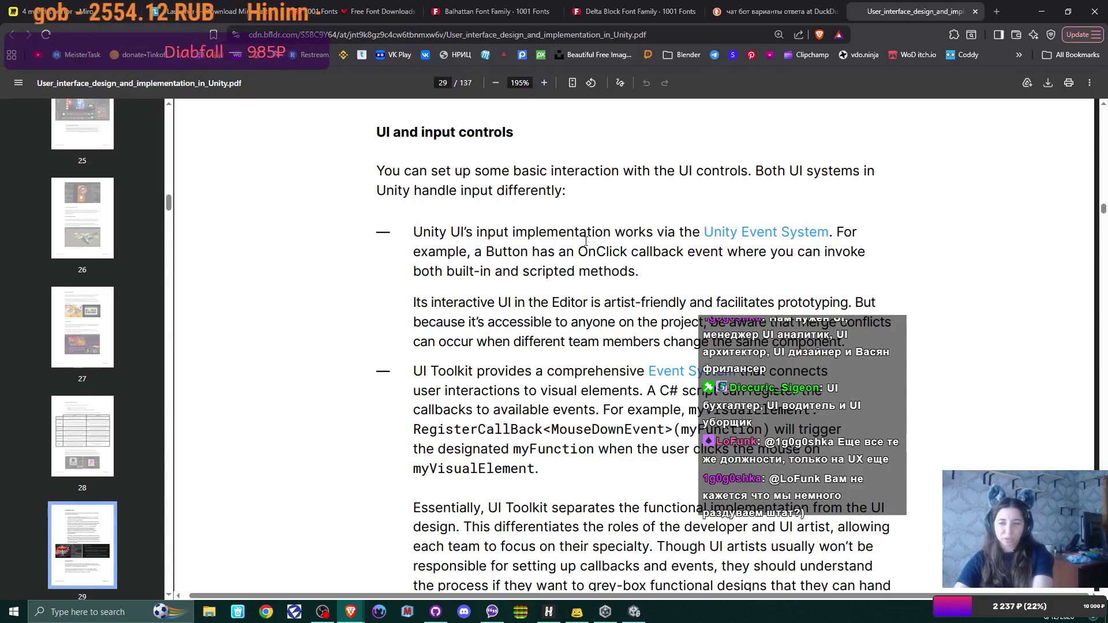
{"action": "scroll", "coordinate": [586, 241], "scroll_direction": "down", "scroll_amount": 3}
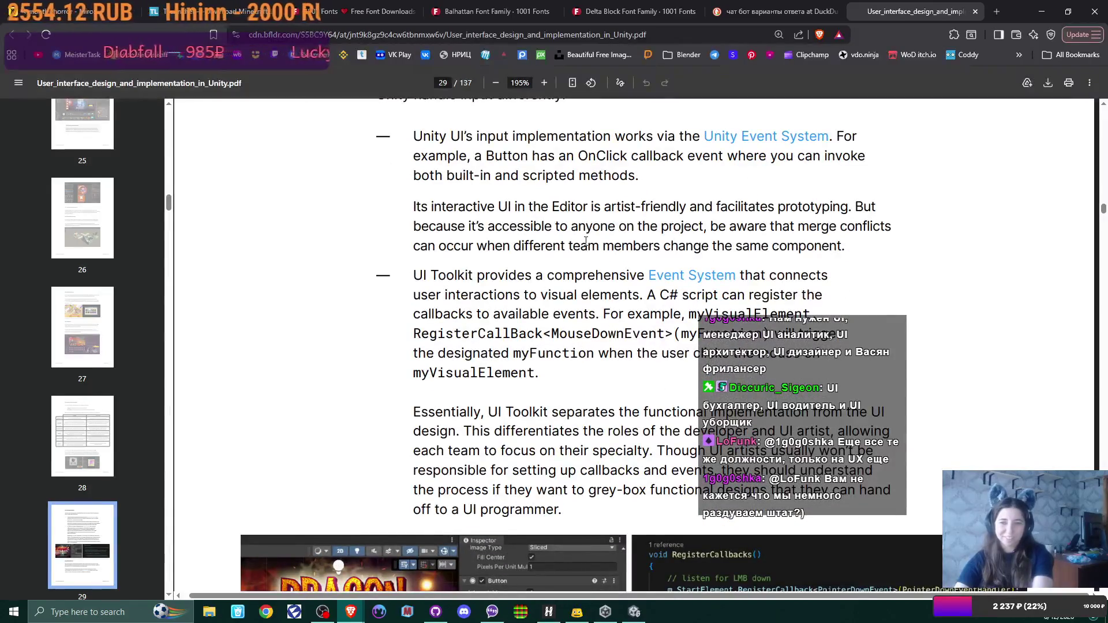
{"action": "scroll", "coordinate": [586, 242], "scroll_direction": "up", "scroll_amount": 3}
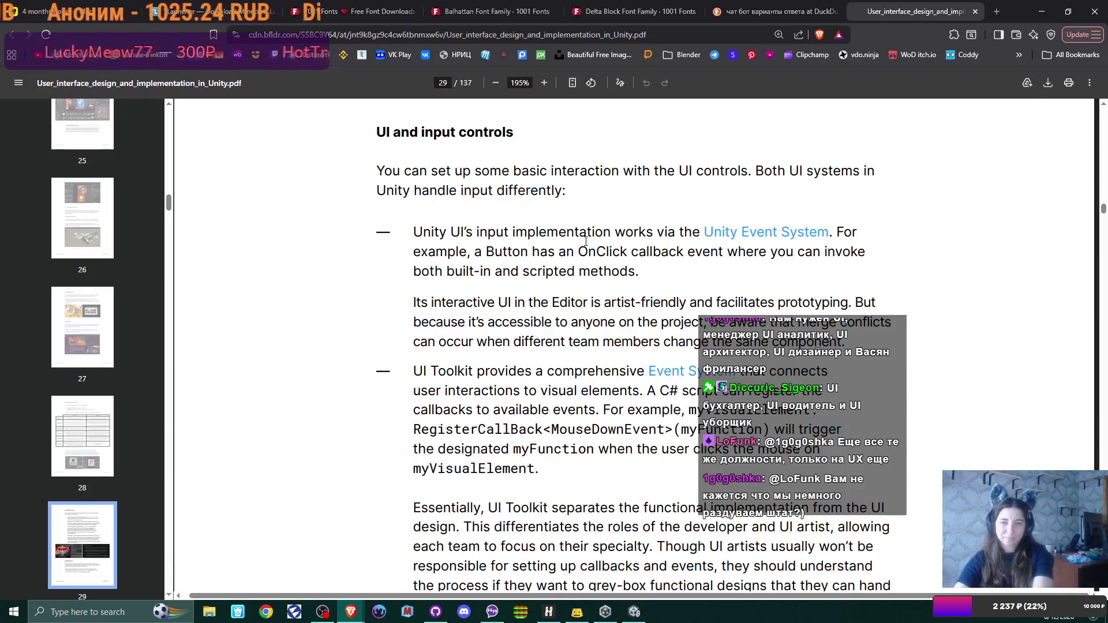
{"action": "scroll", "coordinate": [586, 242], "scroll_direction": "down", "scroll_amount": 3}
{"action": "scroll", "coordinate": [586, 242], "scroll_direction": "down", "scroll_amount": 15}
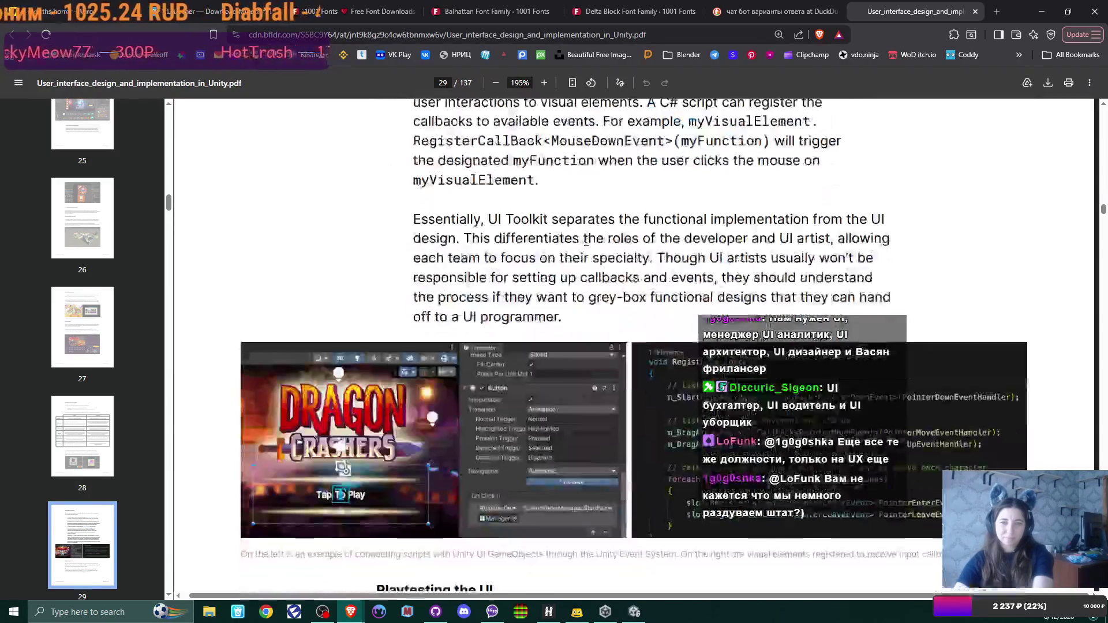
{"action": "scroll", "coordinate": [586, 241], "scroll_direction": "down", "scroll_amount": 15}
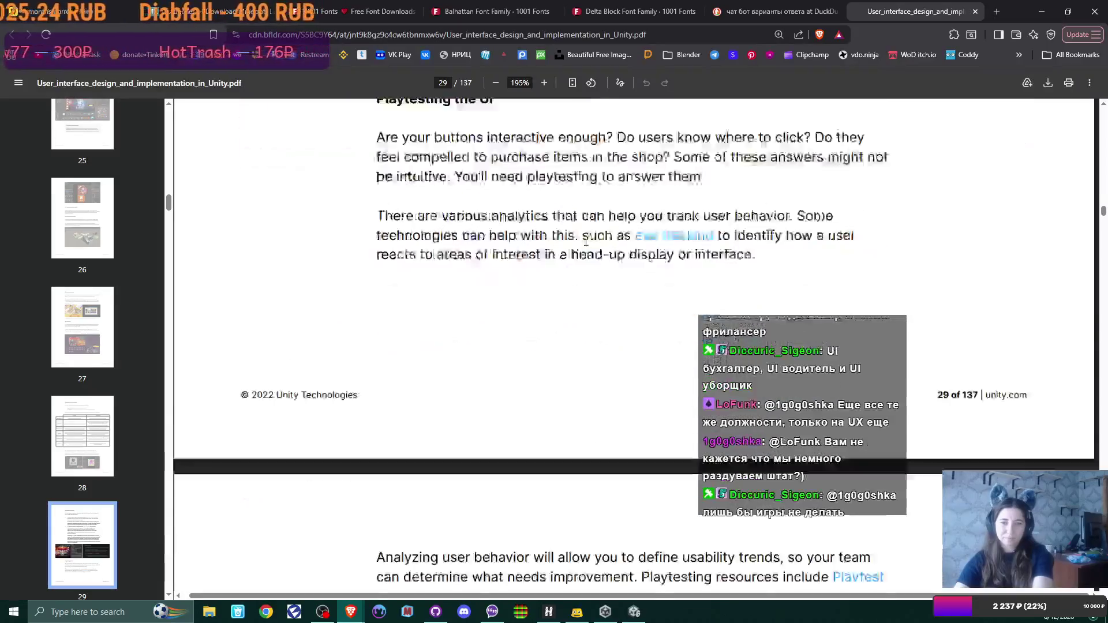
{"action": "scroll", "coordinate": [586, 241], "scroll_direction": "up", "scroll_amount": 3}
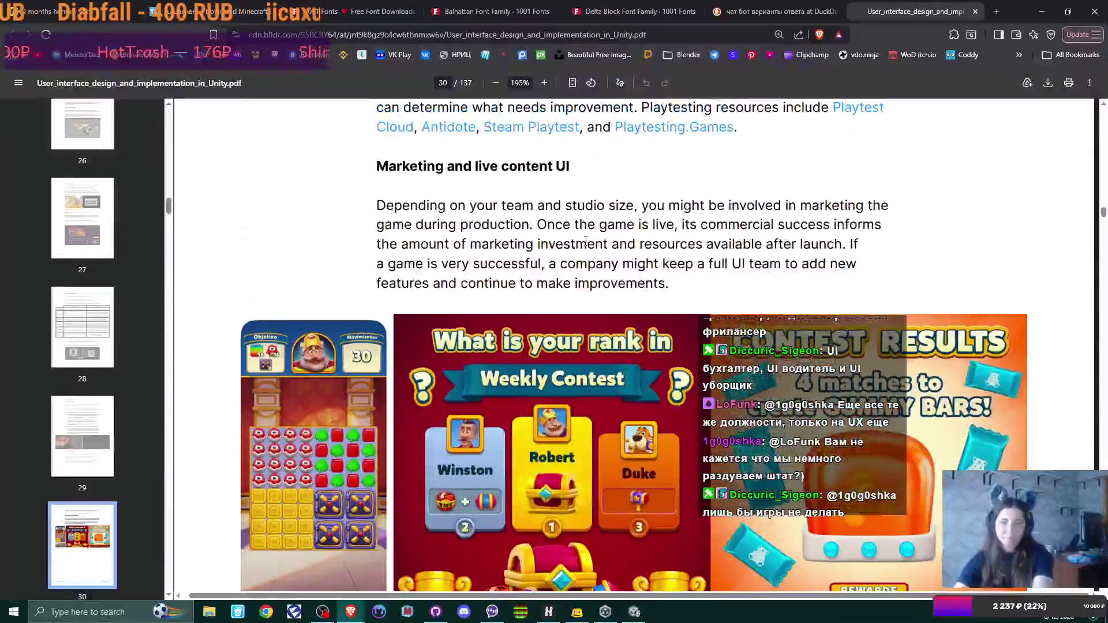
{"action": "scroll", "coordinate": [586, 242], "scroll_direction": "down", "scroll_amount": 15}
{"action": "scroll", "coordinate": [585, 241], "scroll_direction": "down", "scroll_amount": 20}
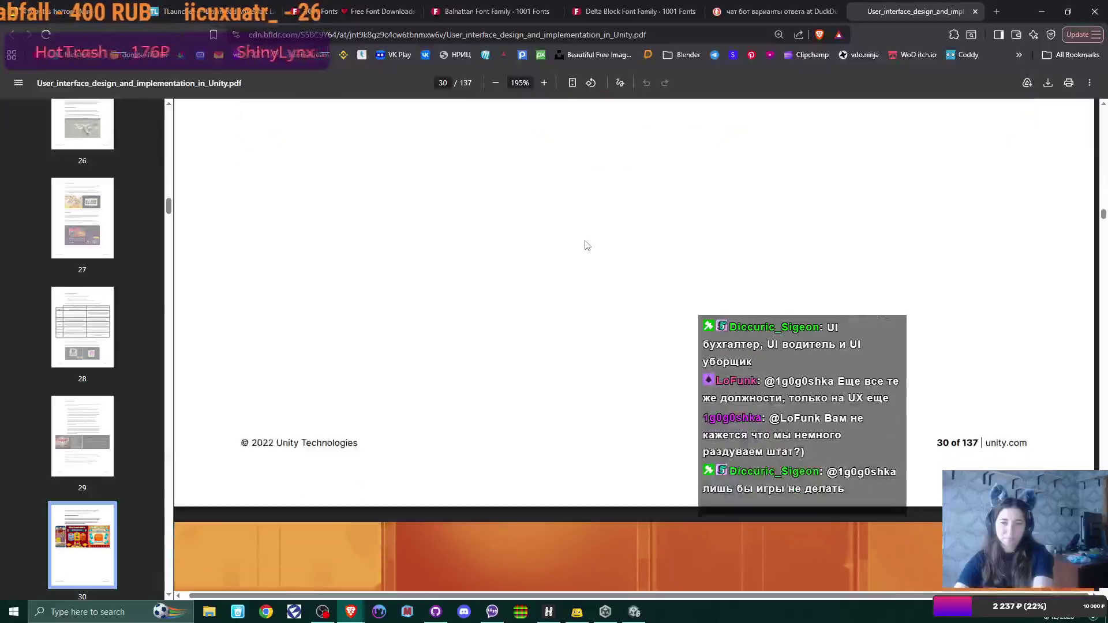
{"action": "scroll", "coordinate": [584, 240], "scroll_direction": "down", "scroll_amount": 20}
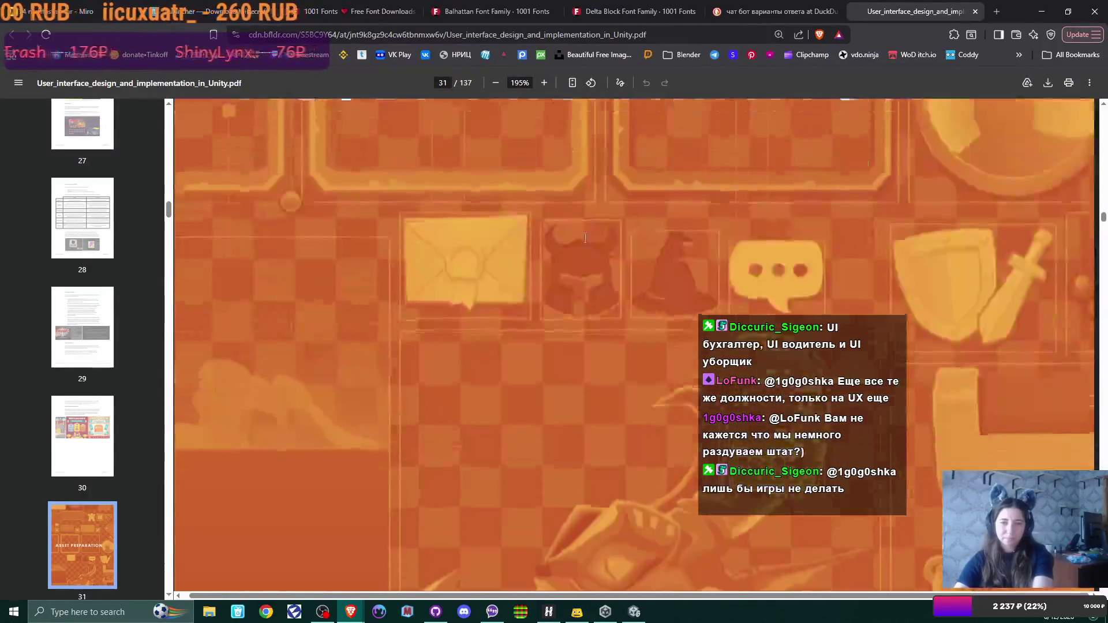
Scroll the PDF guide from page 31 to page 53, past the Krita export, palette and Sprite Editor pages
{"action": "scroll", "coordinate": [585, 241], "scroll_direction": "down", "scroll_amount": 15}
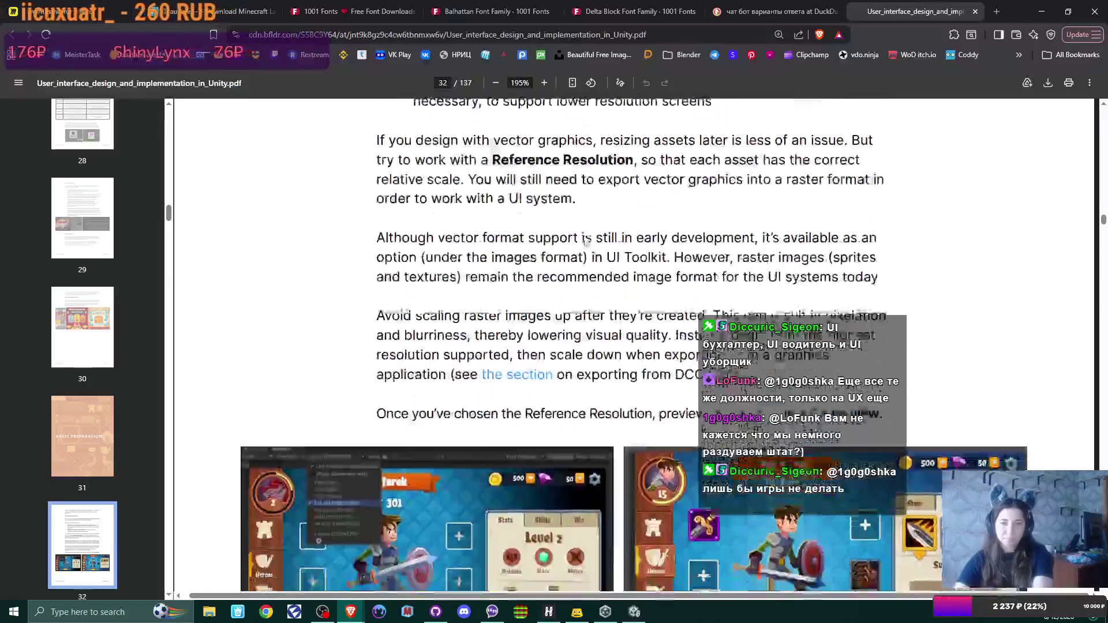
{"action": "scroll", "coordinate": [585, 242], "scroll_direction": "down", "scroll_amount": 8}
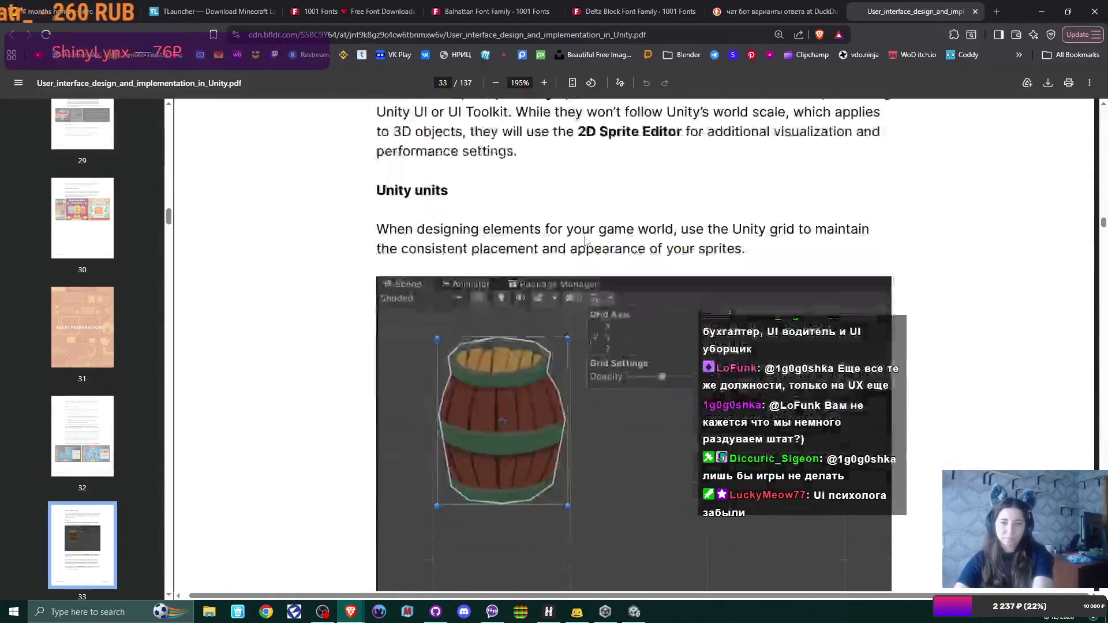
{"action": "scroll", "coordinate": [584, 241], "scroll_direction": "up", "scroll_amount": 3}
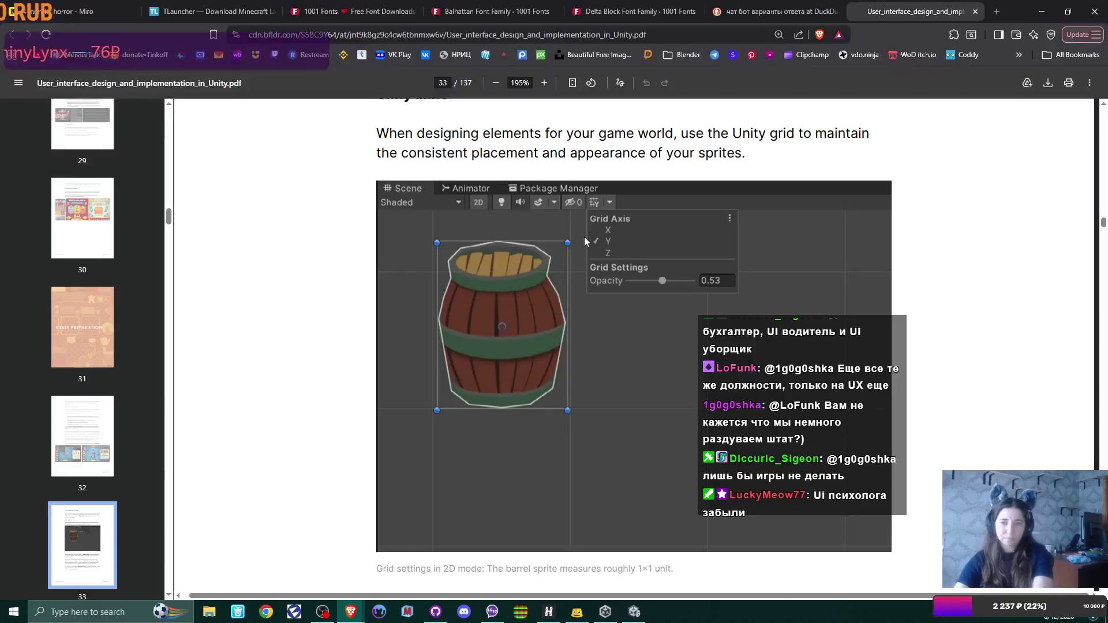
{"action": "scroll", "coordinate": [584, 241], "scroll_direction": "up", "scroll_amount": 3}
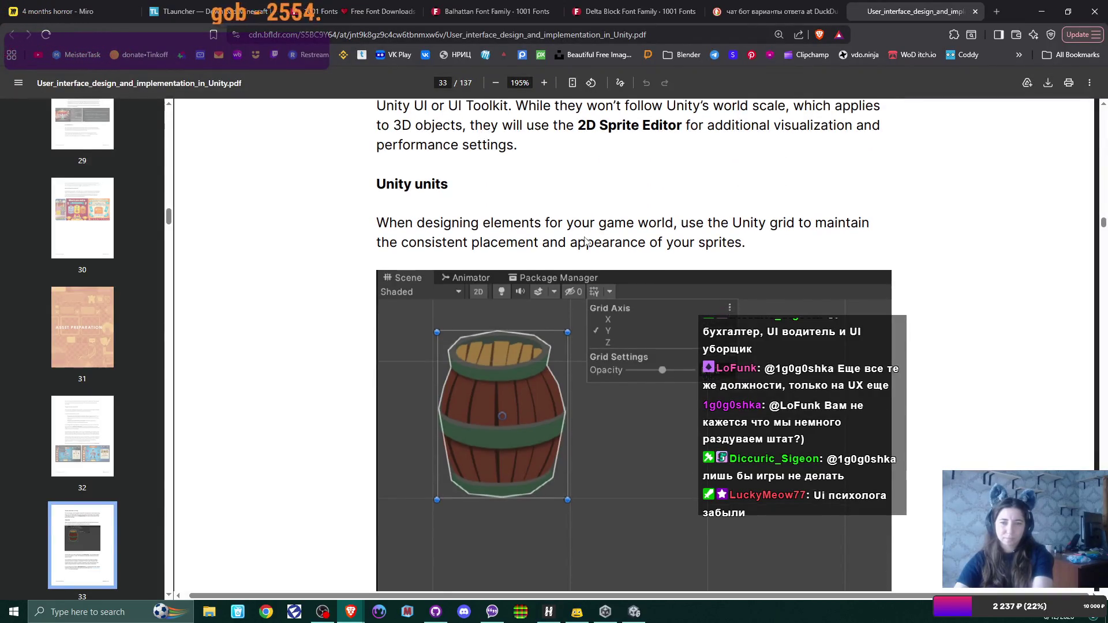
{"action": "scroll", "coordinate": [584, 241], "scroll_direction": "down", "scroll_amount": 15}
{"action": "scroll", "coordinate": [585, 242], "scroll_direction": "down", "scroll_amount": 12}
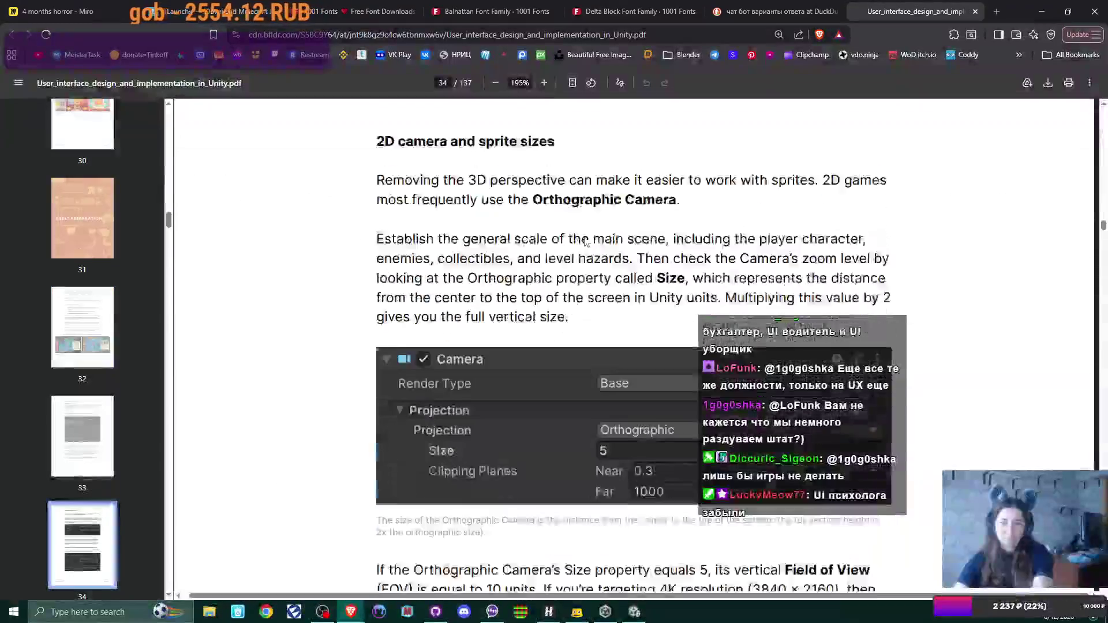
{"action": "scroll", "coordinate": [584, 241], "scroll_direction": "down", "scroll_amount": 15}
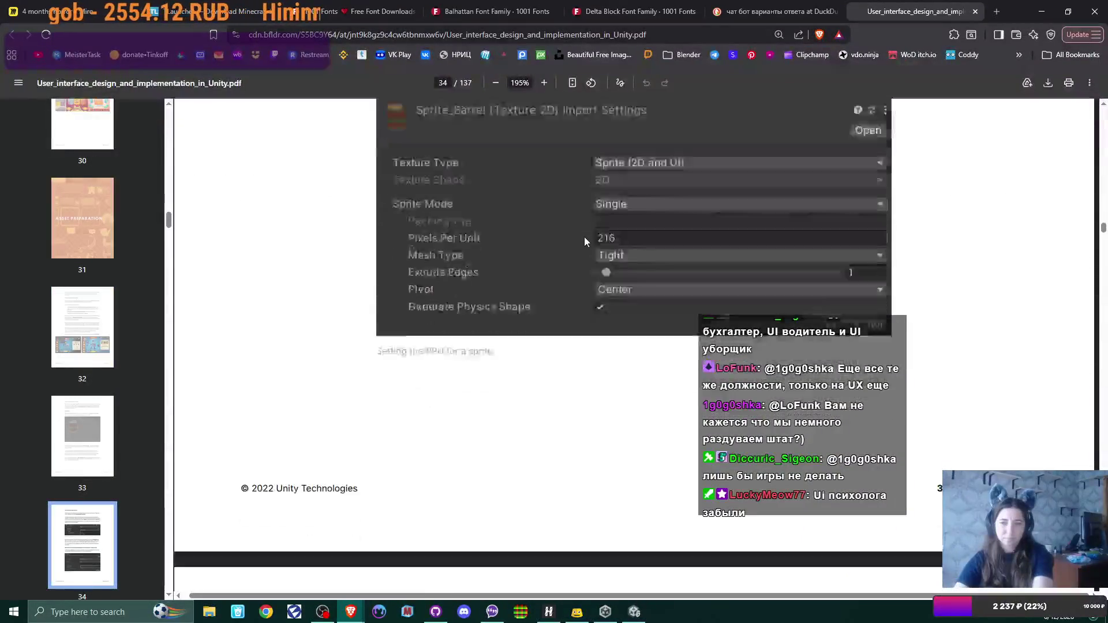
{"action": "scroll", "coordinate": [585, 237], "scroll_direction": "down", "scroll_amount": 15}
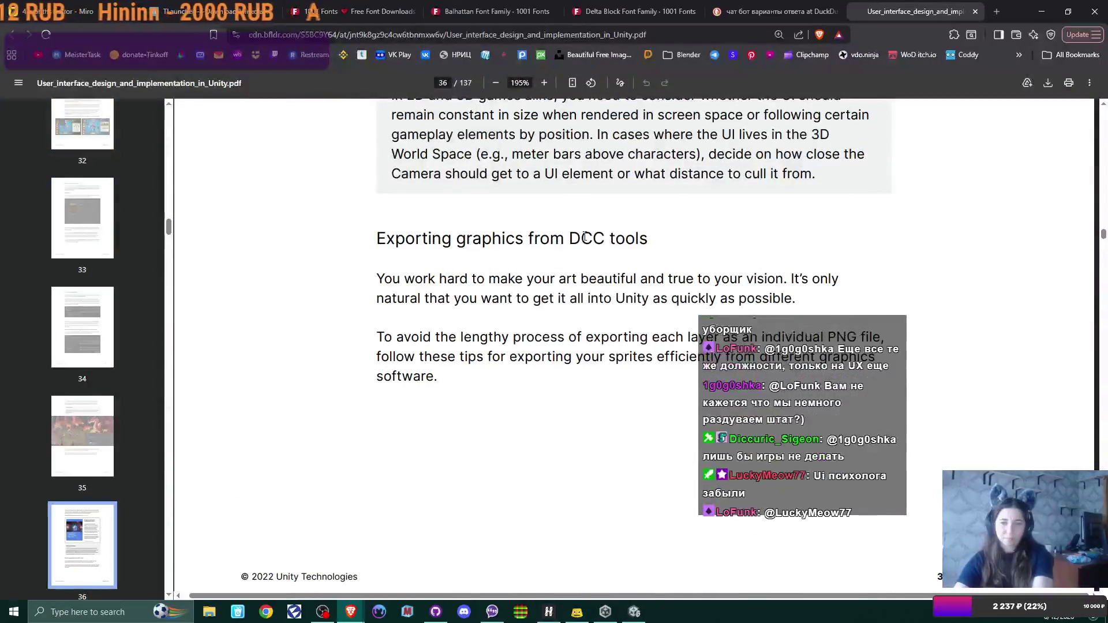
{"action": "scroll", "coordinate": [585, 237], "scroll_direction": "down", "scroll_amount": 15}
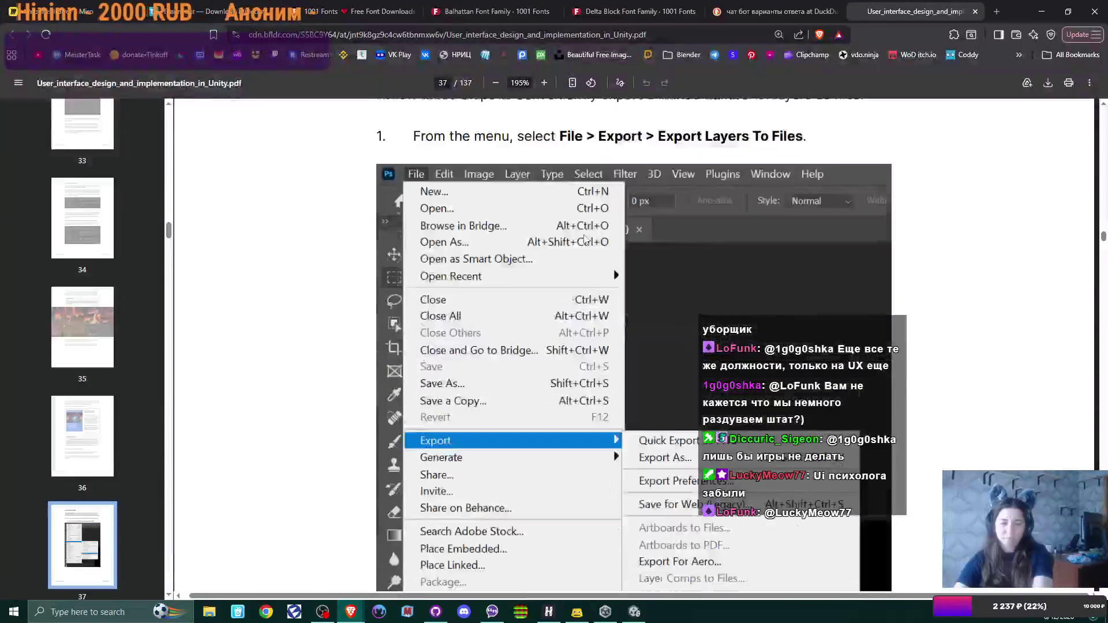
{"action": "scroll", "coordinate": [584, 237], "scroll_direction": "down", "scroll_amount": 20}
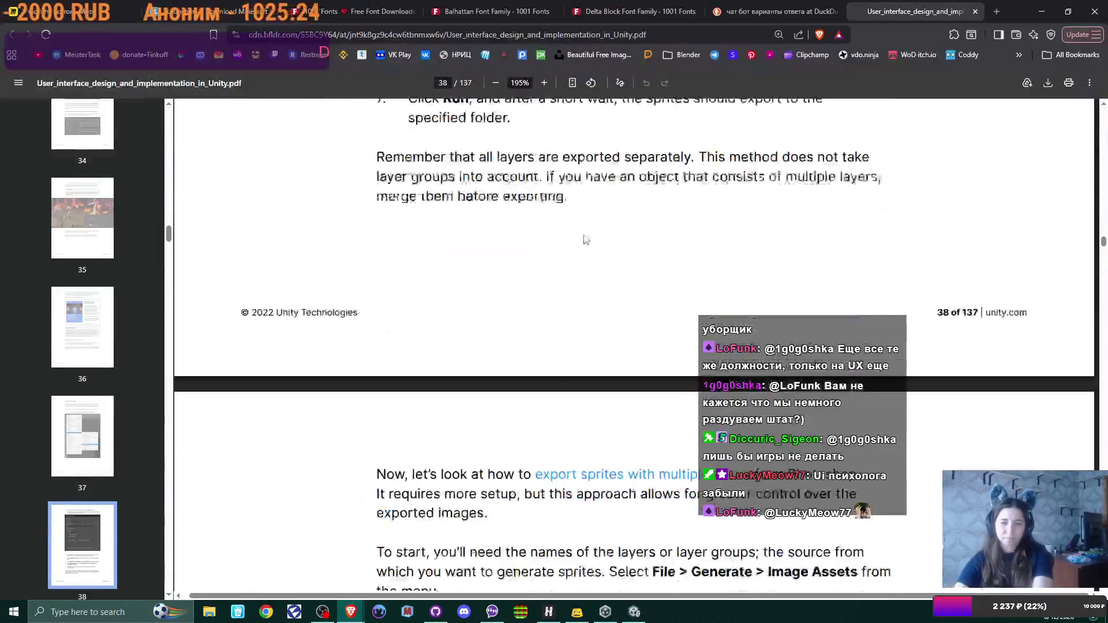
{"action": "scroll", "coordinate": [584, 238], "scroll_direction": "down", "scroll_amount": 20}
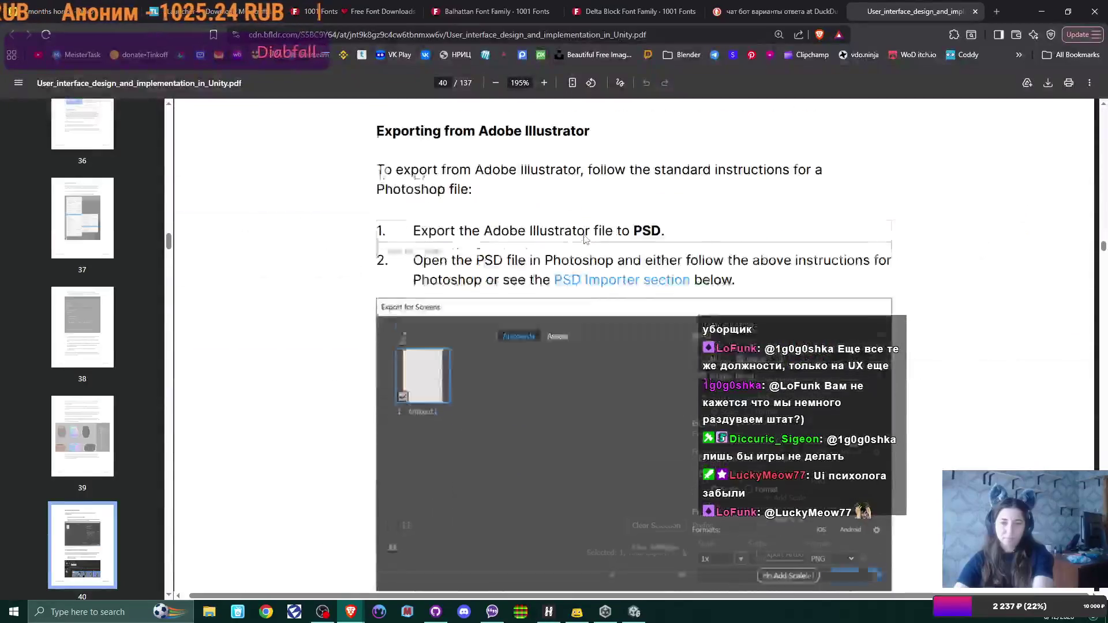
{"action": "scroll", "coordinate": [585, 239], "scroll_direction": "down", "scroll_amount": 20}
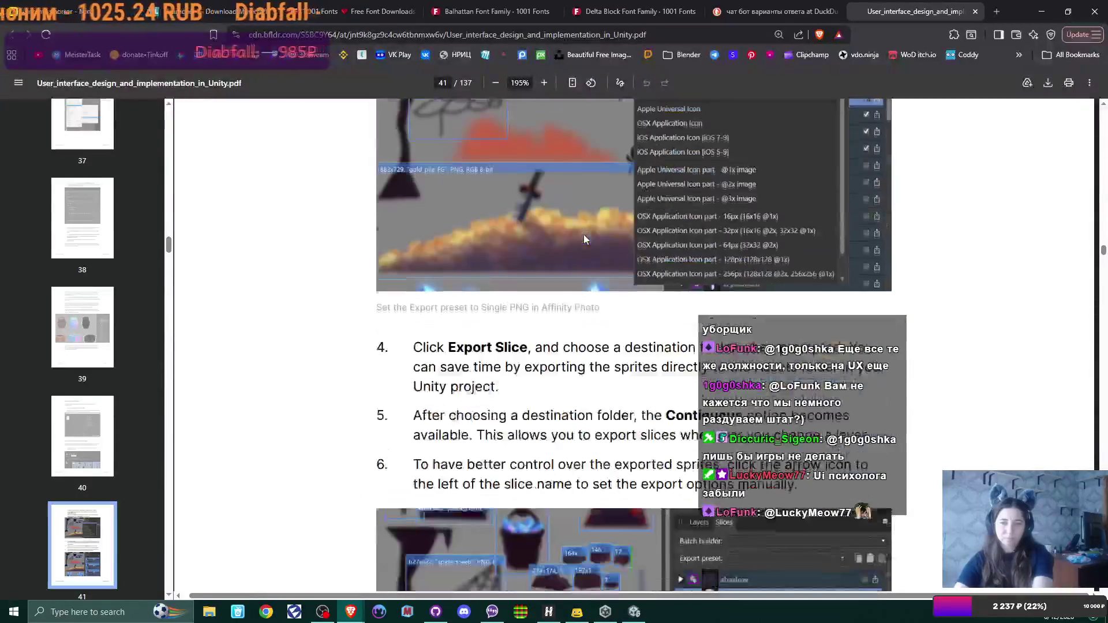
{"action": "scroll", "coordinate": [585, 240], "scroll_direction": "down", "scroll_amount": 7}
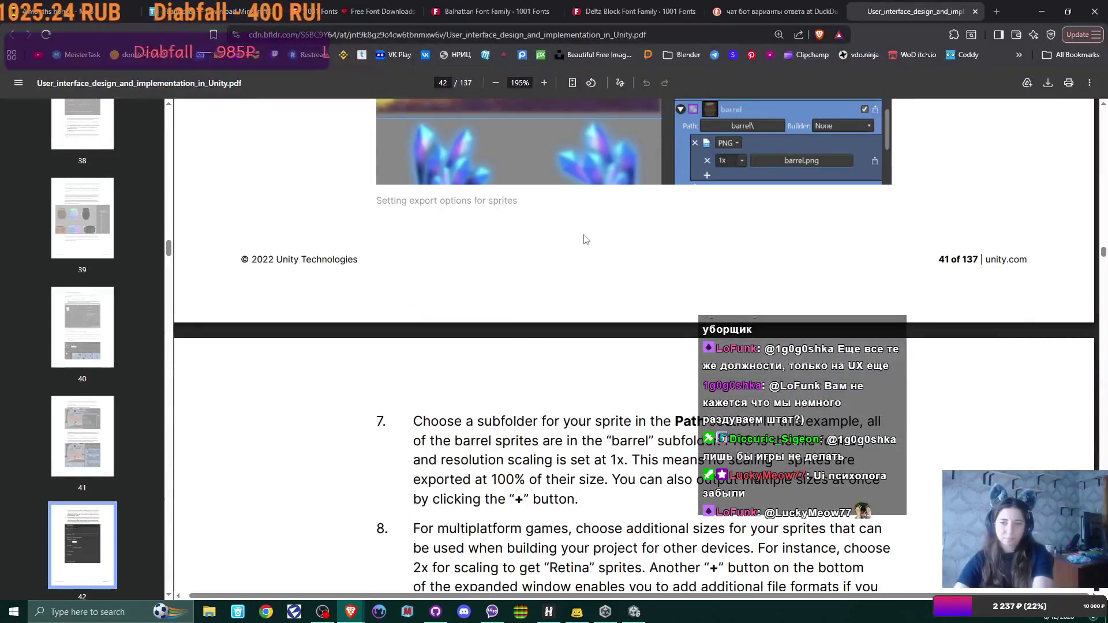
{"action": "scroll", "coordinate": [585, 239], "scroll_direction": "down", "scroll_amount": 10}
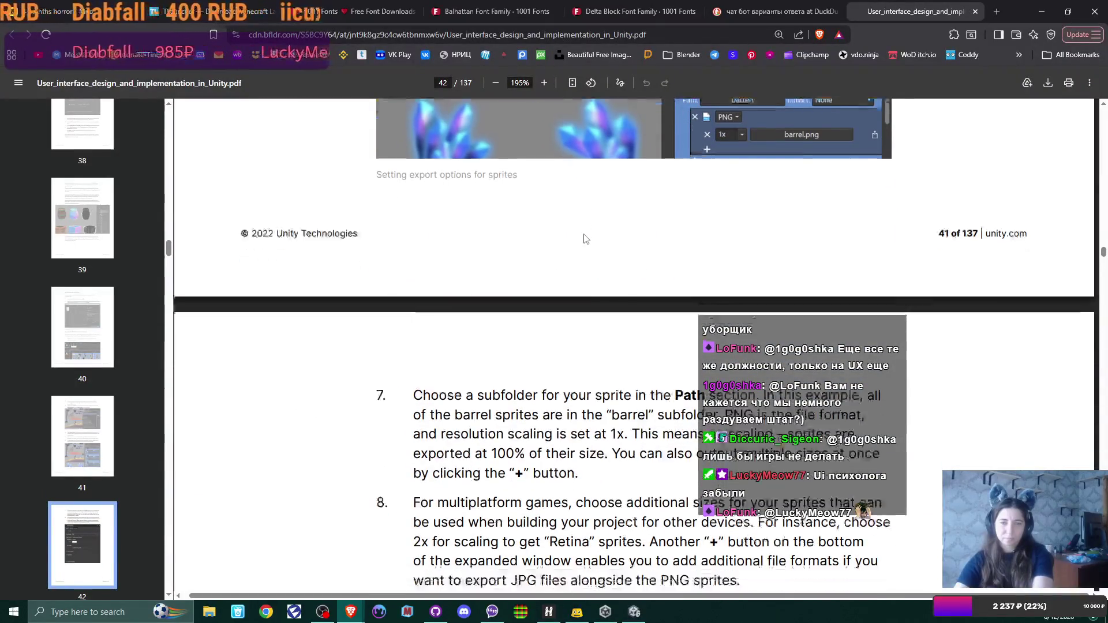
{"action": "scroll", "coordinate": [584, 238], "scroll_direction": "down", "scroll_amount": 20}
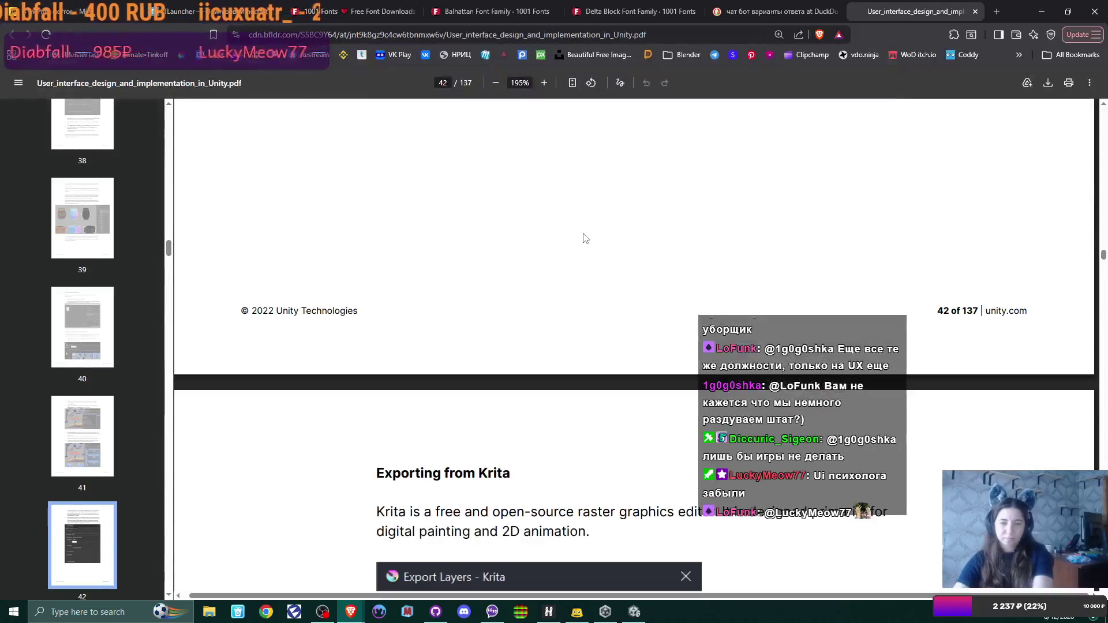
{"action": "scroll", "coordinate": [583, 237], "scroll_direction": "down", "scroll_amount": 10}
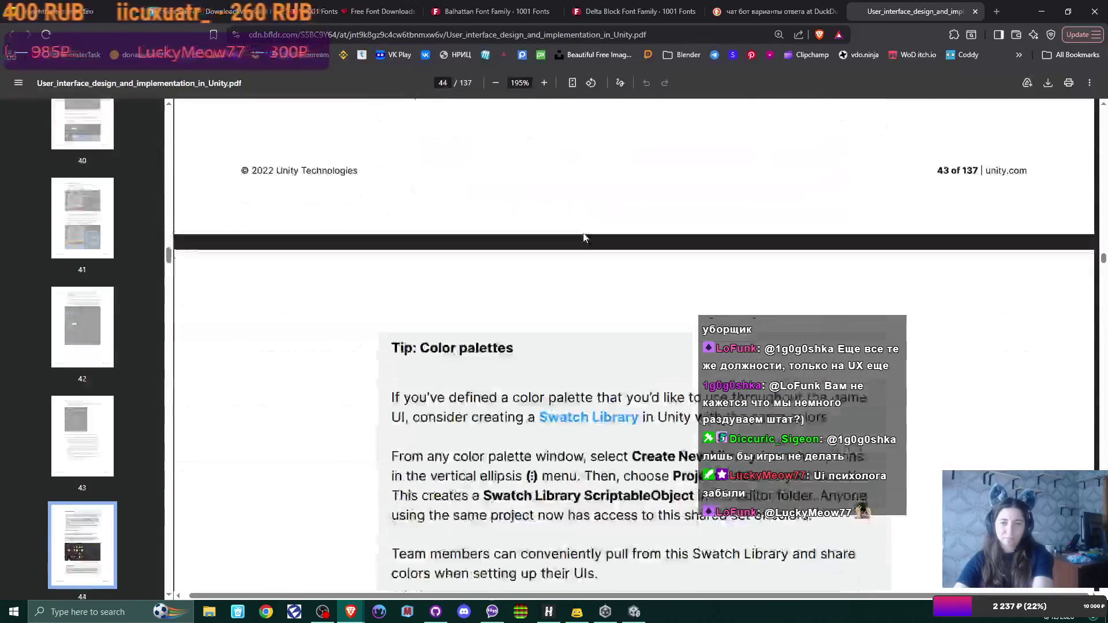
{"action": "scroll", "coordinate": [584, 237], "scroll_direction": "up", "scroll_amount": 2}
{"action": "scroll", "coordinate": [584, 236], "scroll_direction": "down", "scroll_amount": 20}
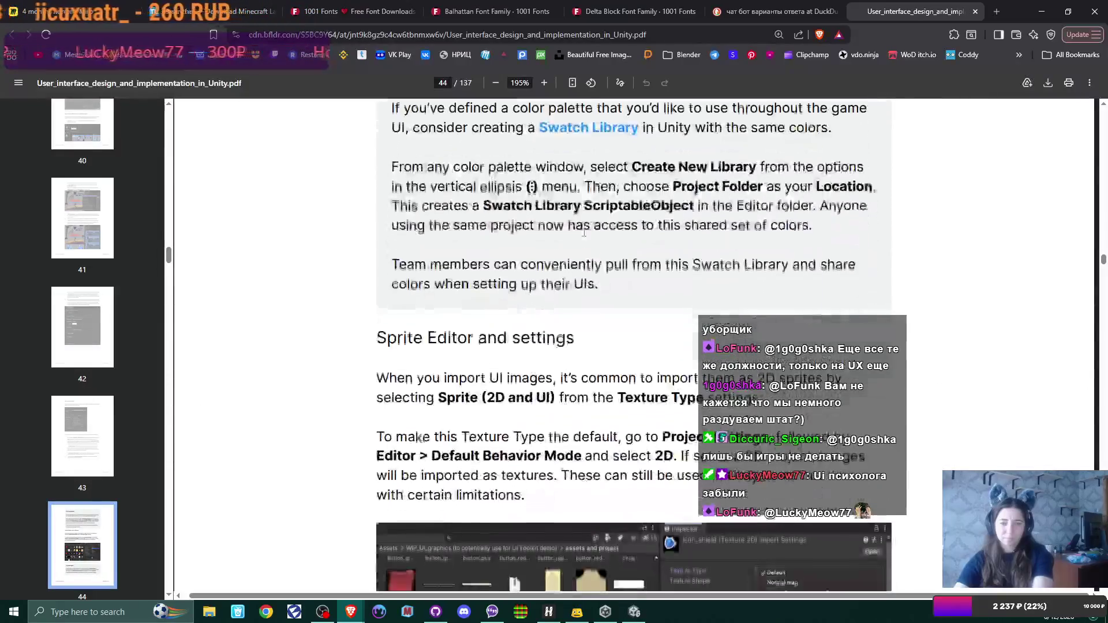
{"action": "scroll", "coordinate": [584, 232], "scroll_direction": "down", "scroll_amount": 20}
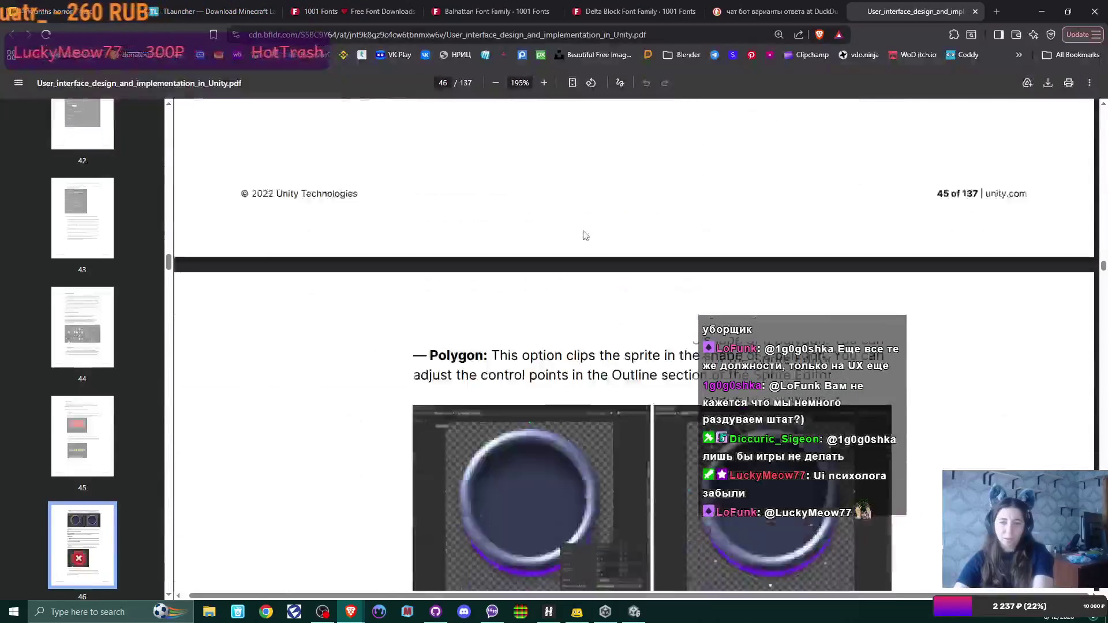
{"action": "scroll", "coordinate": [585, 233], "scroll_direction": "down", "scroll_amount": 20}
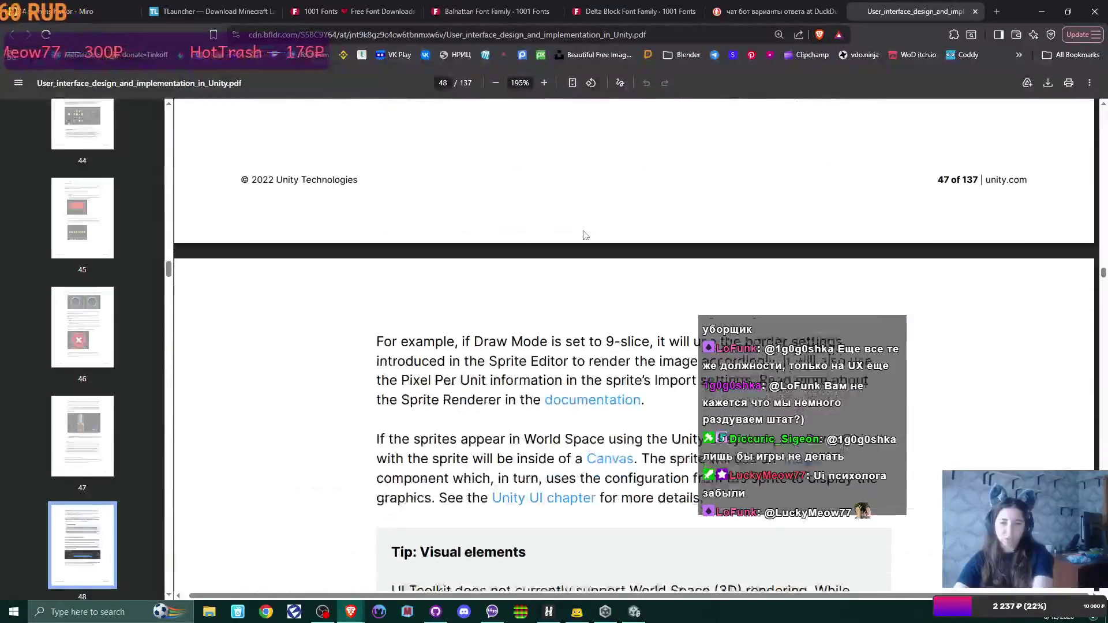
{"action": "scroll", "coordinate": [585, 233], "scroll_direction": "down", "scroll_amount": 20}
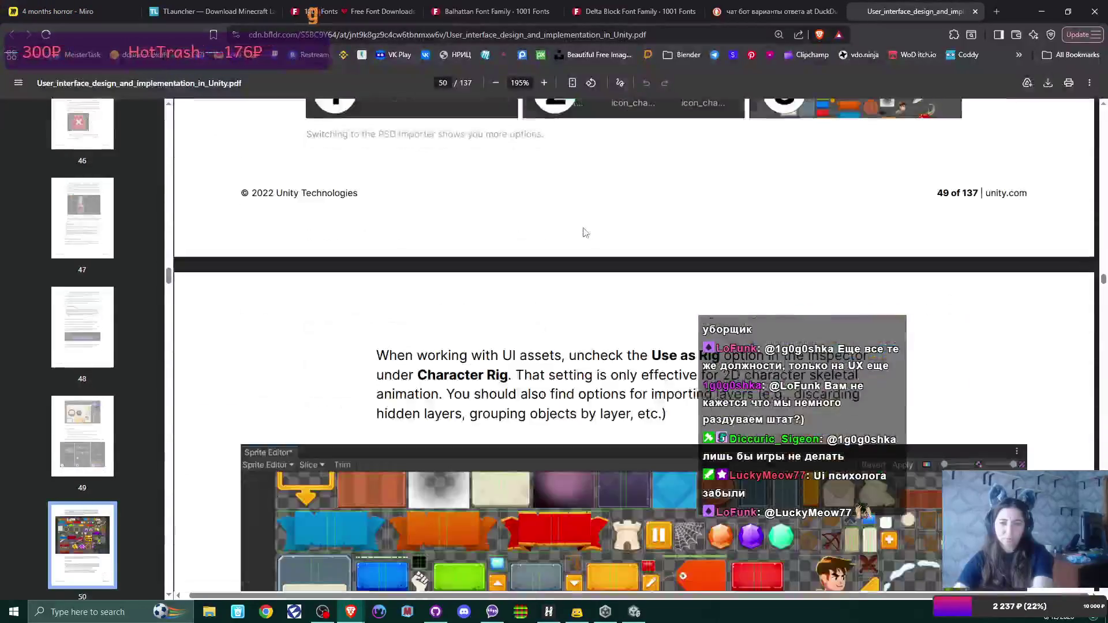
{"action": "scroll", "coordinate": [583, 231], "scroll_direction": "down", "scroll_amount": 20}
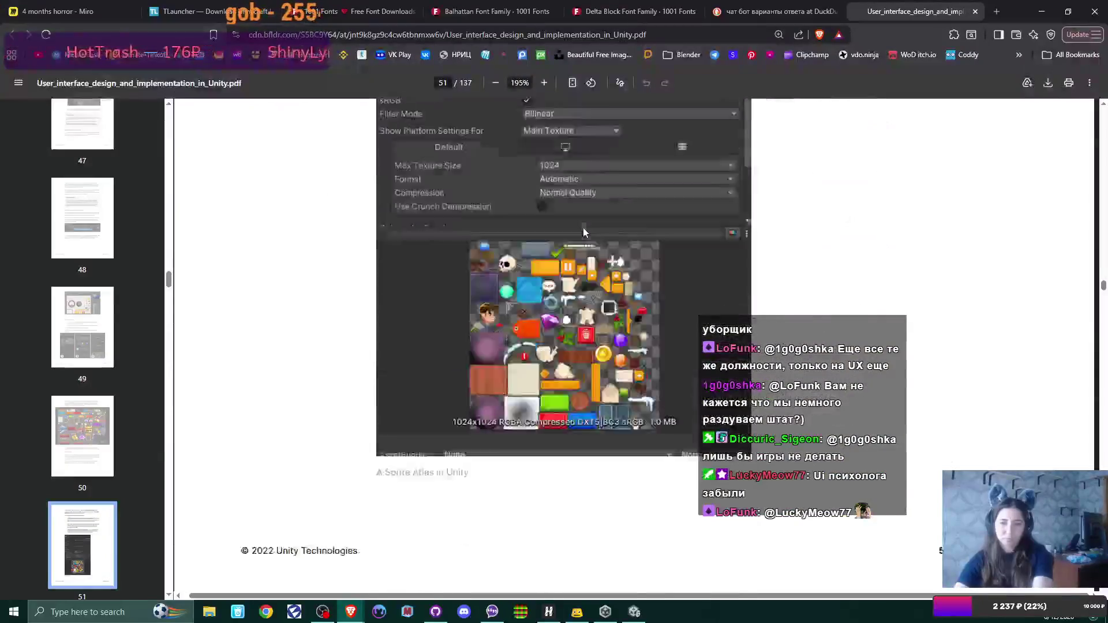
{"action": "scroll", "coordinate": [584, 232], "scroll_direction": "down", "scroll_amount": 20}
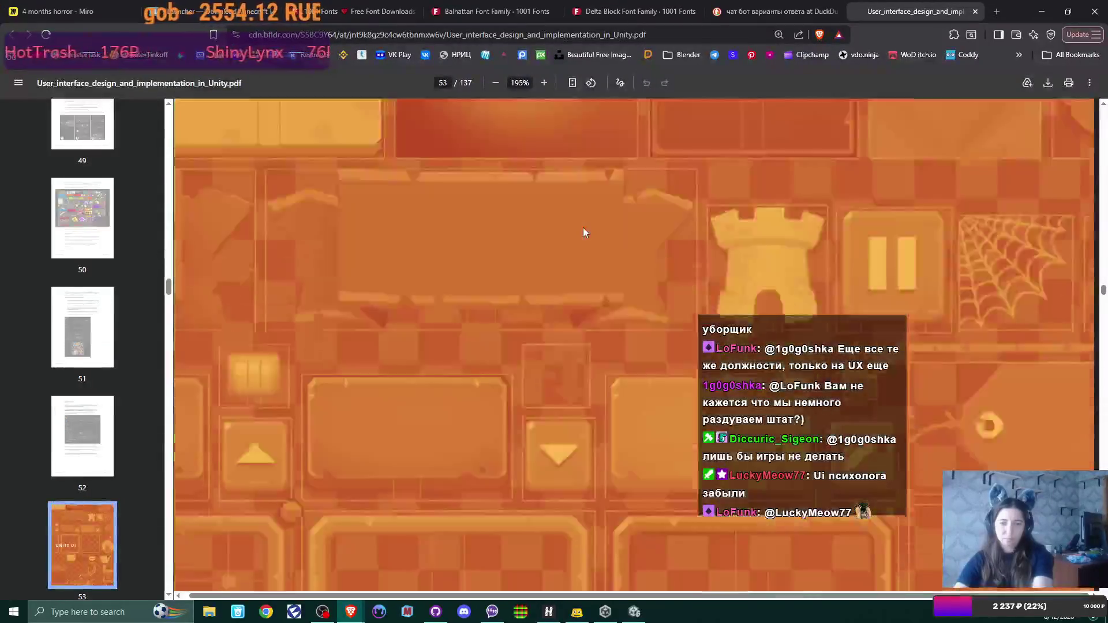
Scroll past the Unity Events and animation pages to the orange Flexbox Layout divider on page 72
{"action": "scroll", "coordinate": [583, 232], "scroll_direction": "down", "scroll_amount": 5}
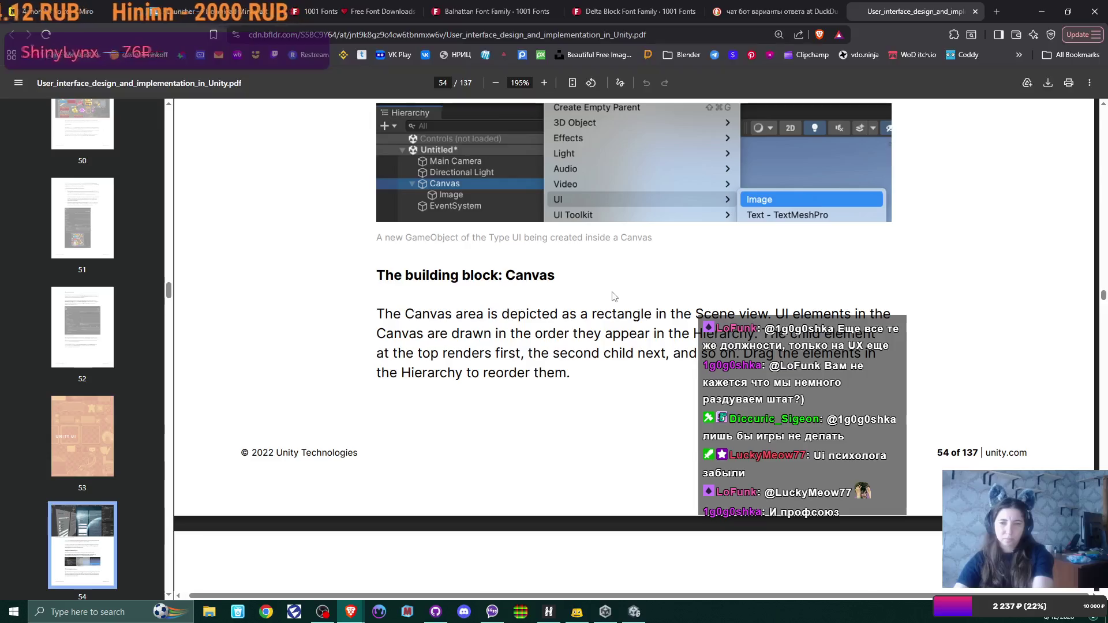
{"action": "scroll", "coordinate": [613, 296], "scroll_direction": "down", "scroll_amount": 10}
{"action": "scroll", "coordinate": [613, 296], "scroll_direction": "down", "scroll_amount": 15}
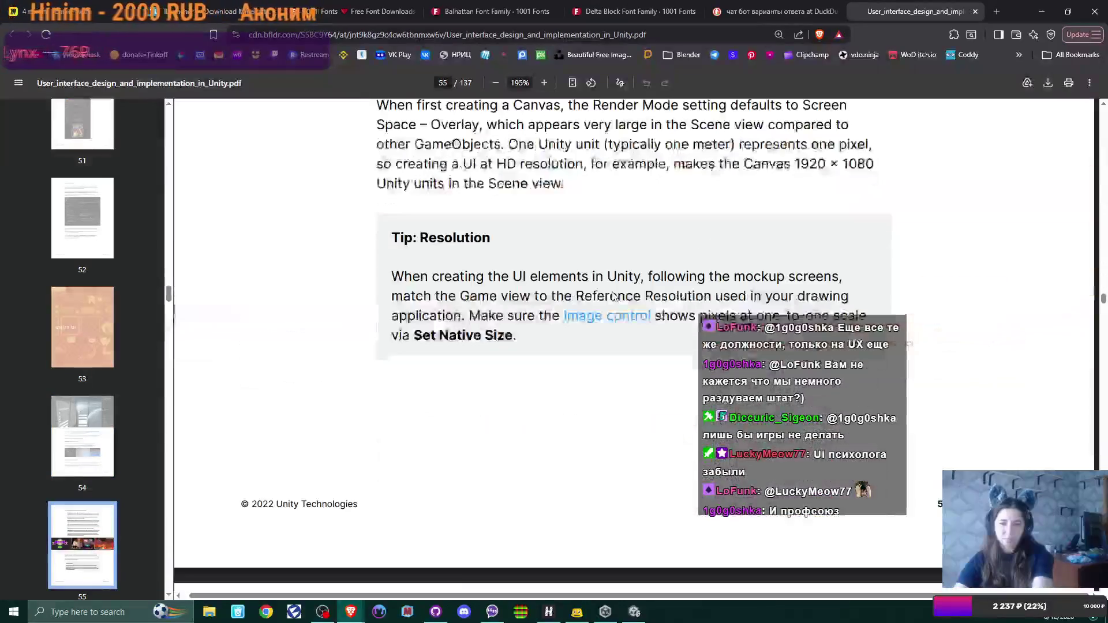
{"action": "scroll", "coordinate": [614, 296], "scroll_direction": "down", "scroll_amount": 5}
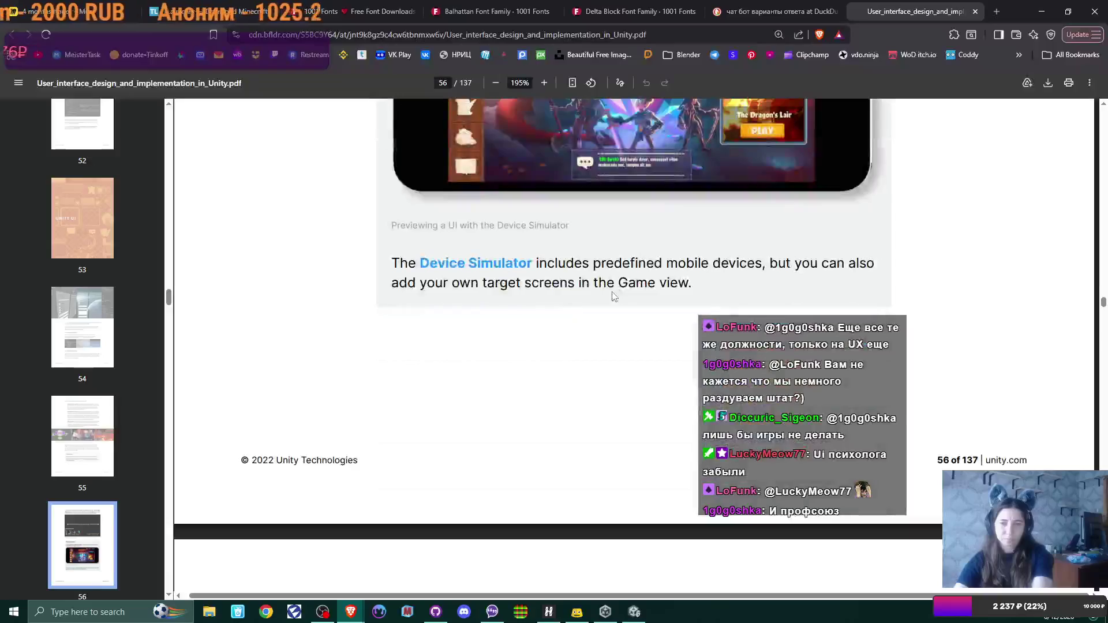
{"action": "scroll", "coordinate": [613, 296], "scroll_direction": "down", "scroll_amount": 15}
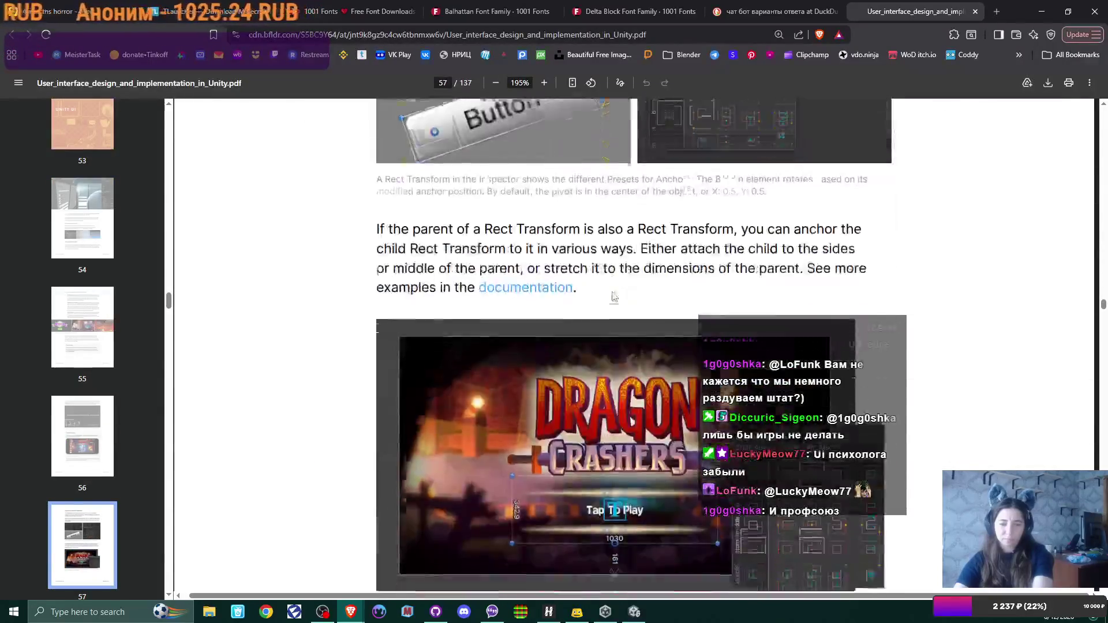
{"action": "scroll", "coordinate": [614, 297], "scroll_direction": "down", "scroll_amount": 10}
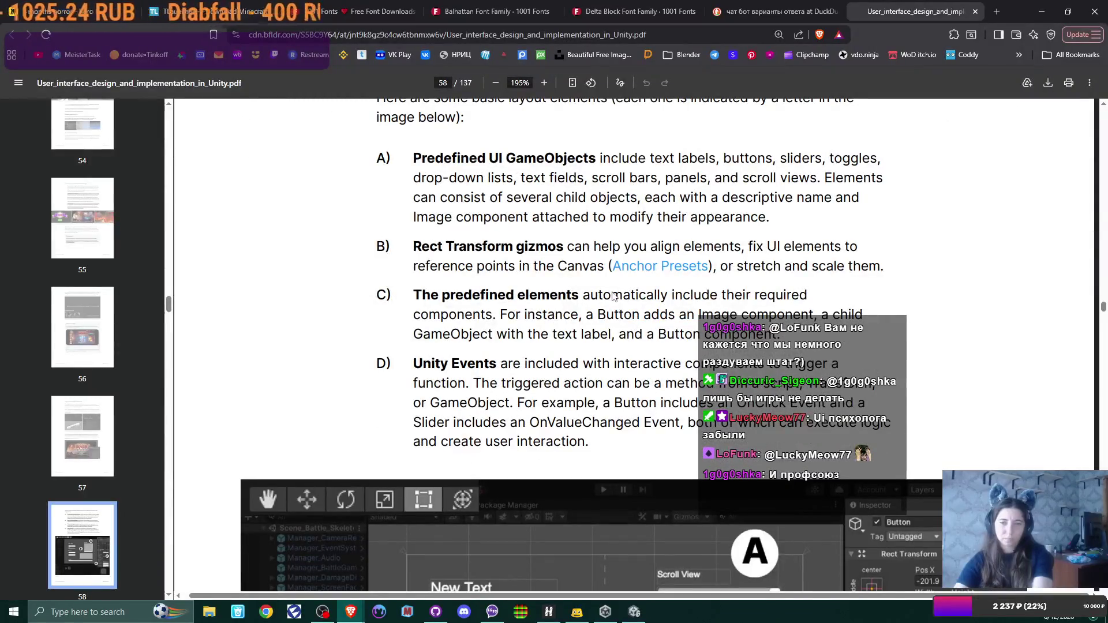
{"action": "scroll", "coordinate": [613, 296], "scroll_direction": "down", "scroll_amount": 15}
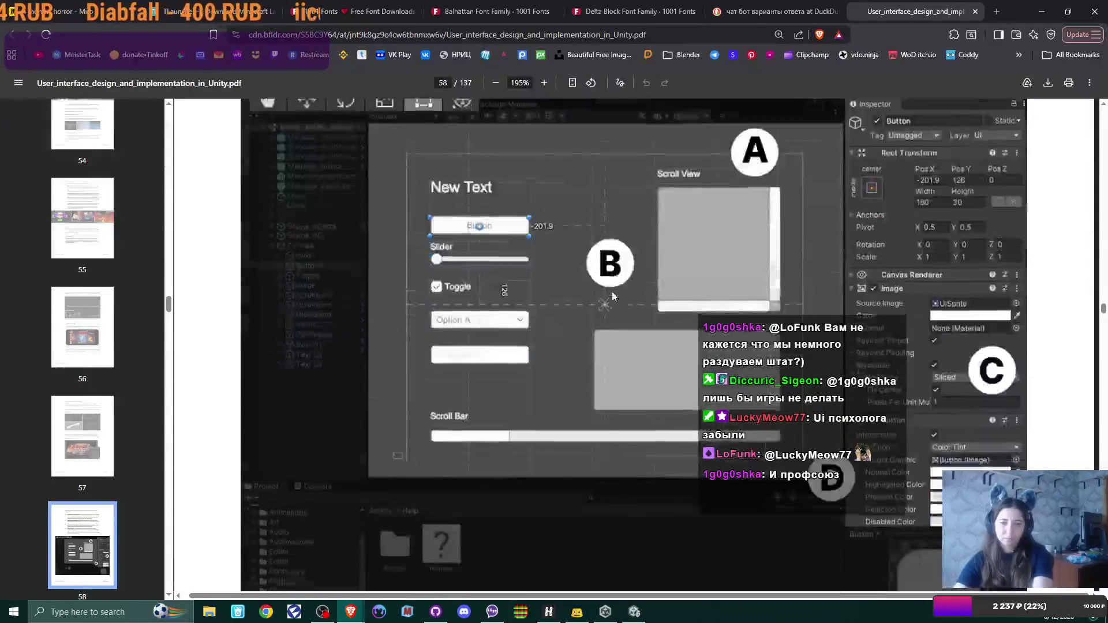
{"action": "scroll", "coordinate": [613, 297], "scroll_direction": "down", "scroll_amount": 3}
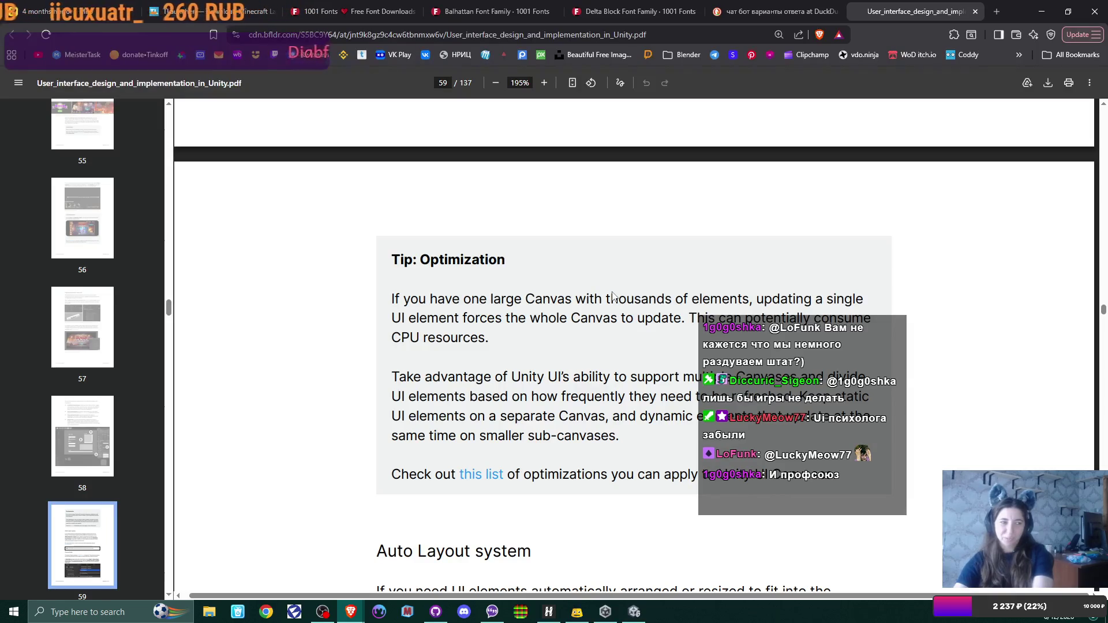
{"action": "scroll", "coordinate": [613, 296], "scroll_direction": "down", "scroll_amount": 5}
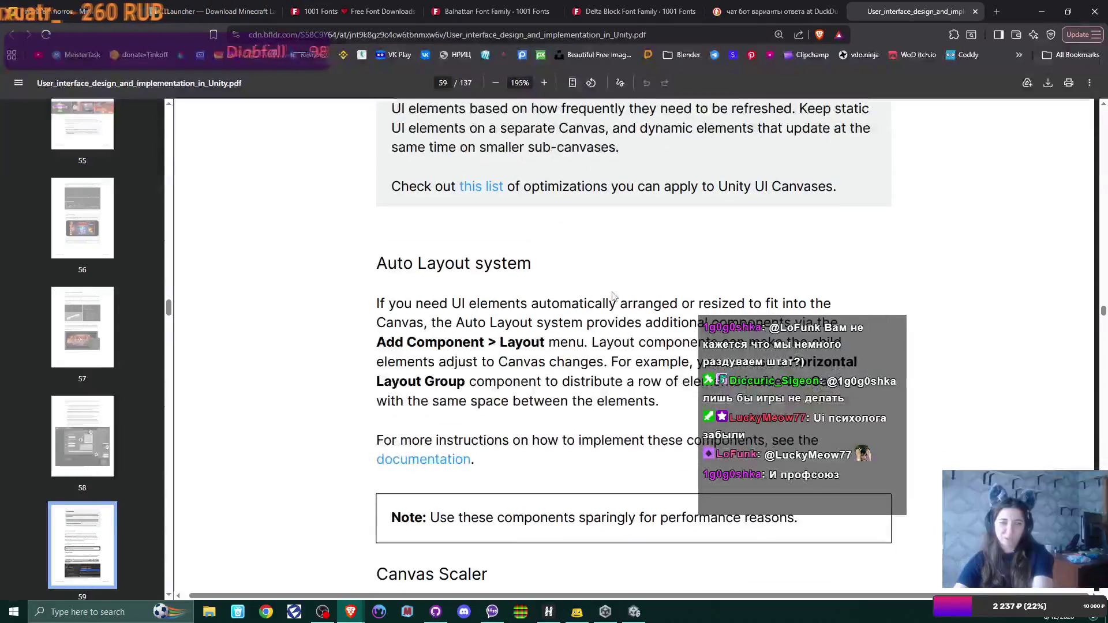
{"action": "scroll", "coordinate": [613, 296], "scroll_direction": "down", "scroll_amount": 11}
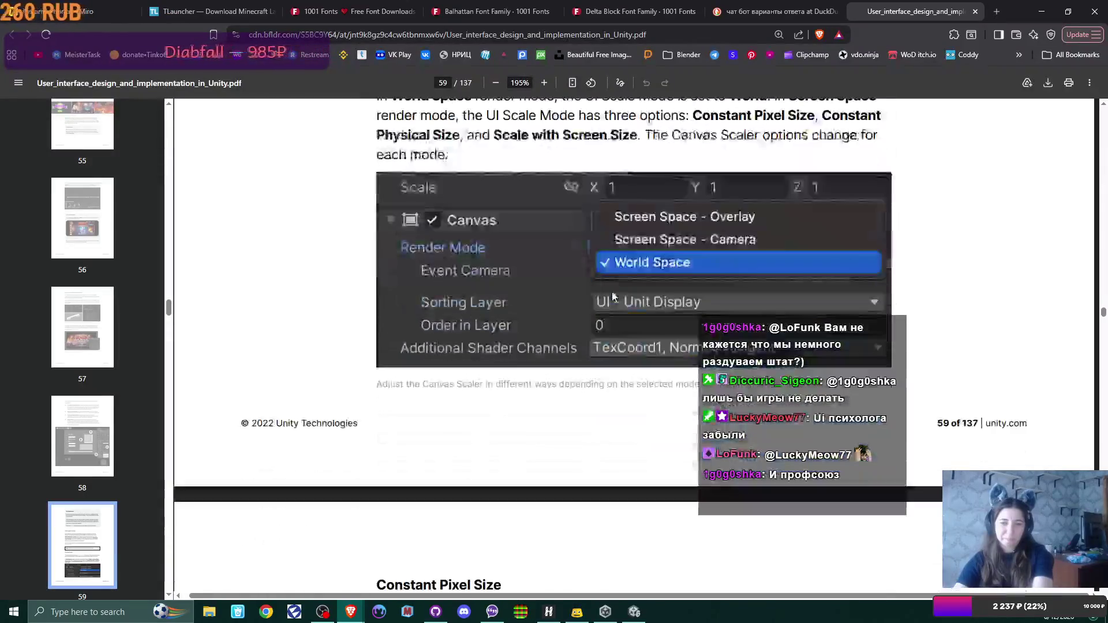
{"action": "scroll", "coordinate": [614, 296], "scroll_direction": "down", "scroll_amount": 20}
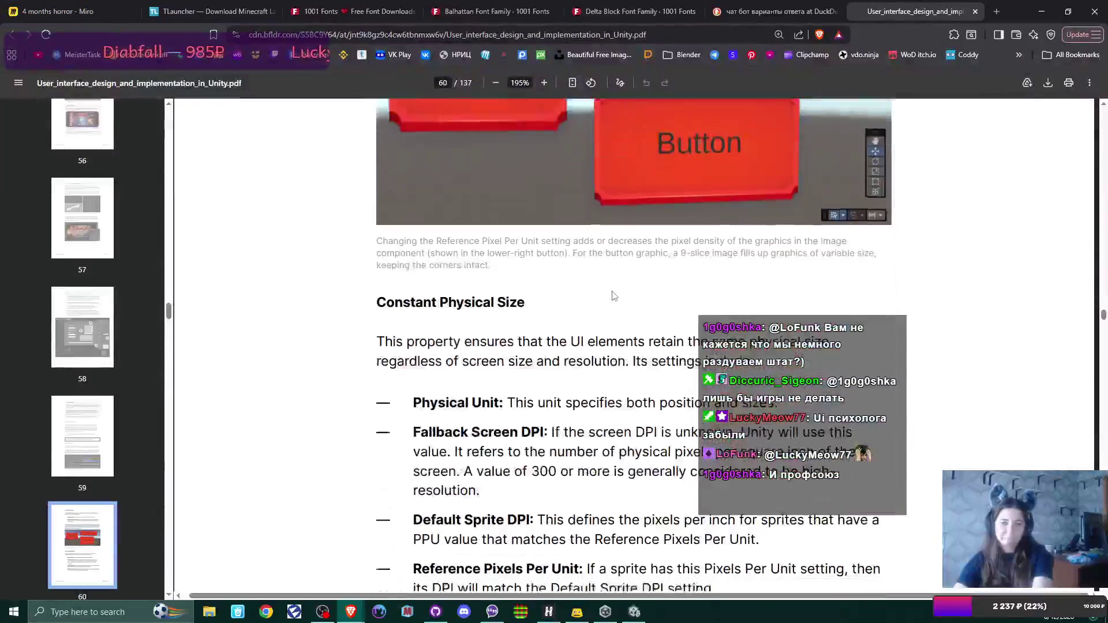
{"action": "scroll", "coordinate": [614, 296], "scroll_direction": "down", "scroll_amount": 10}
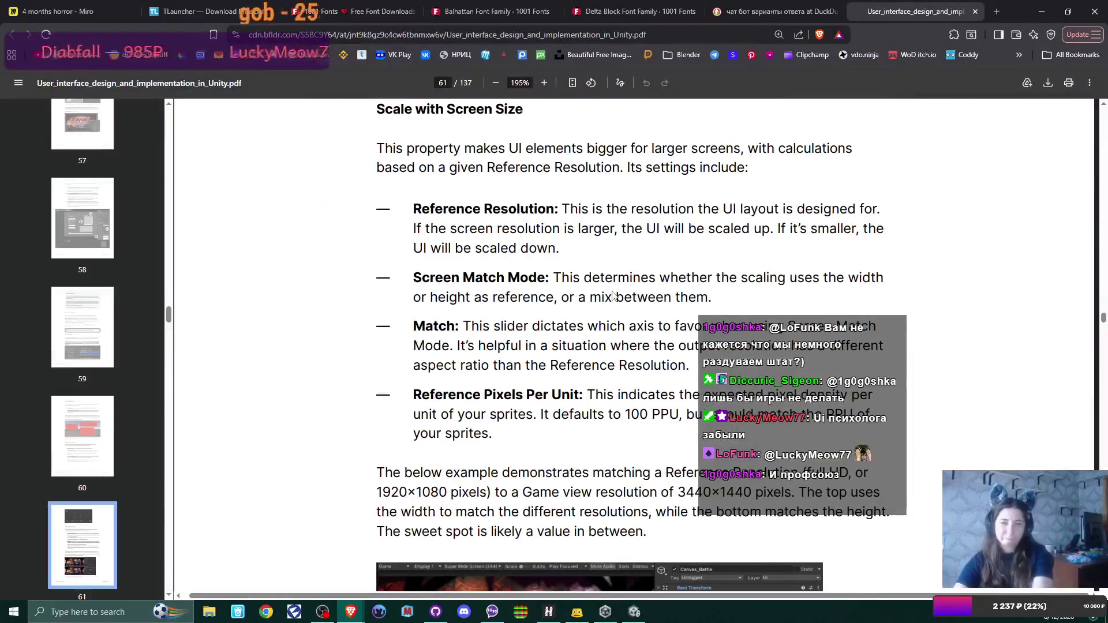
{"action": "scroll", "coordinate": [613, 296], "scroll_direction": "down", "scroll_amount": 18}
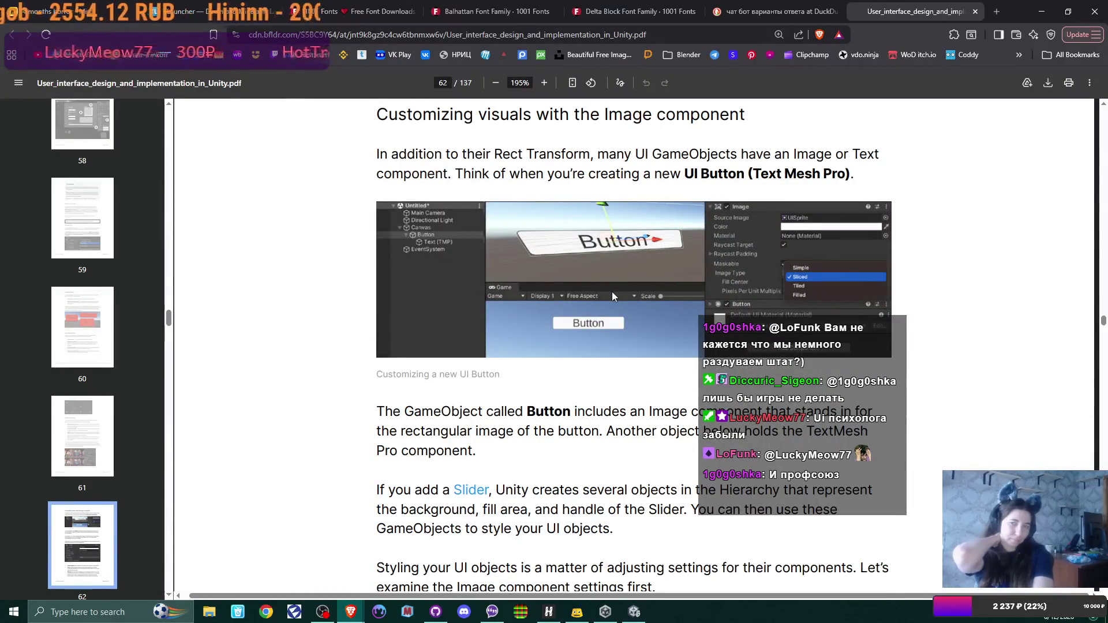
{"action": "scroll", "coordinate": [629, 266], "scroll_direction": "down", "scroll_amount": 15}
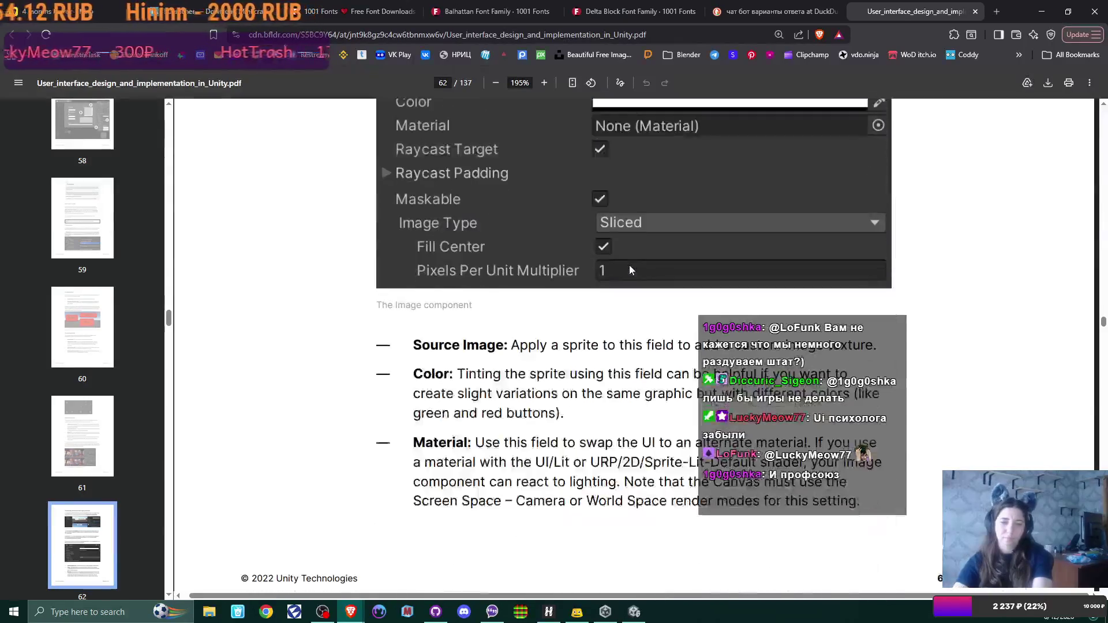
{"action": "scroll", "coordinate": [631, 269], "scroll_direction": "down", "scroll_amount": 18}
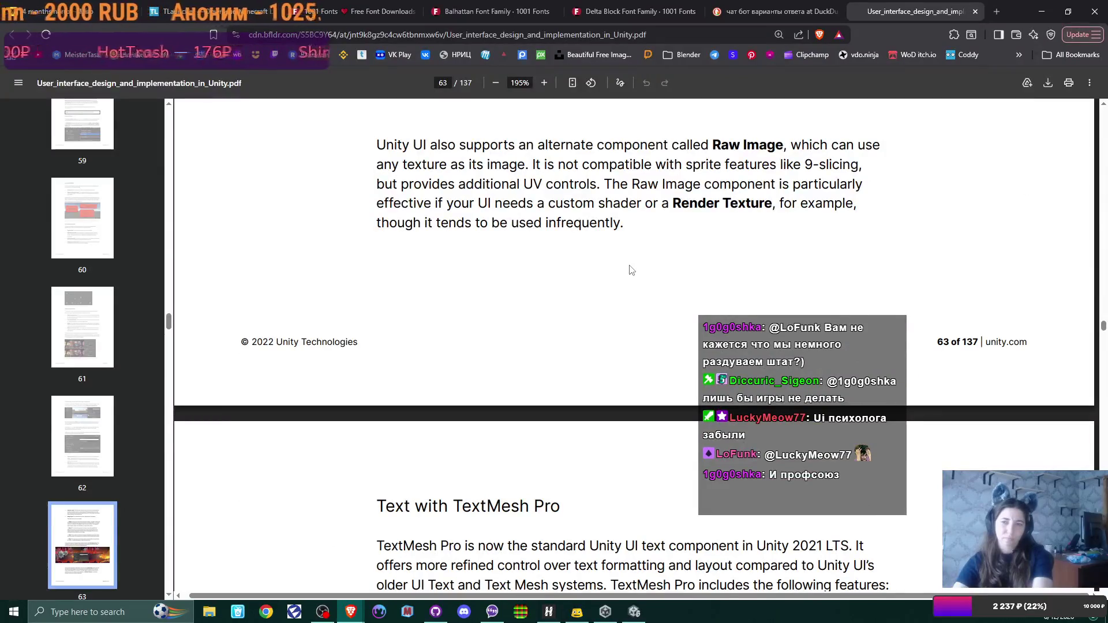
{"action": "scroll", "coordinate": [630, 270], "scroll_direction": "down", "scroll_amount": 3}
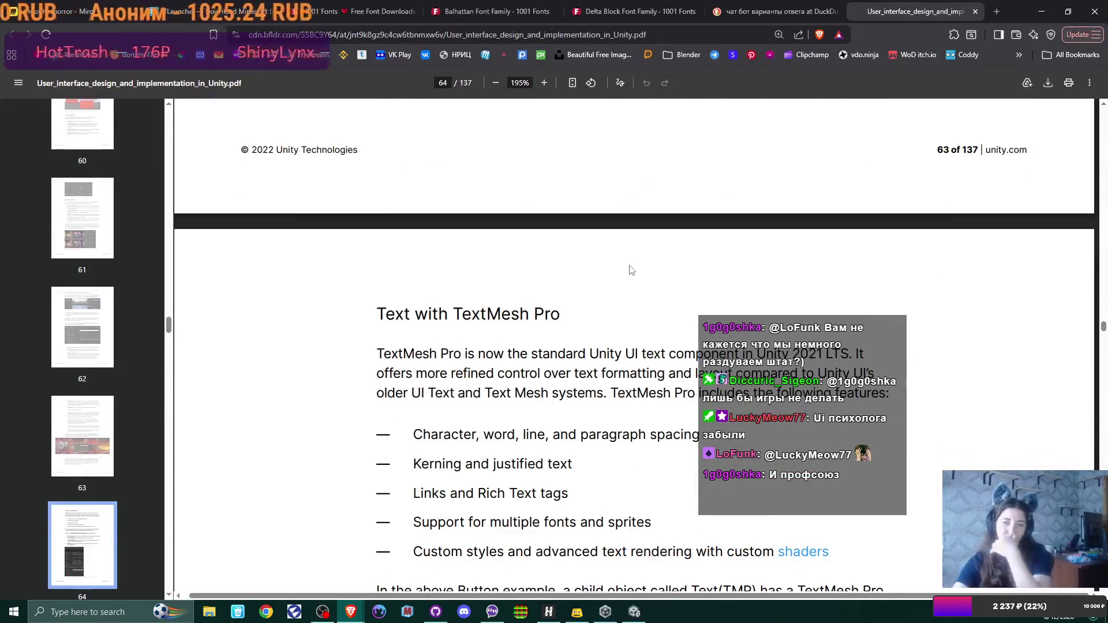
{"action": "scroll", "coordinate": [631, 269], "scroll_direction": "down", "scroll_amount": 20}
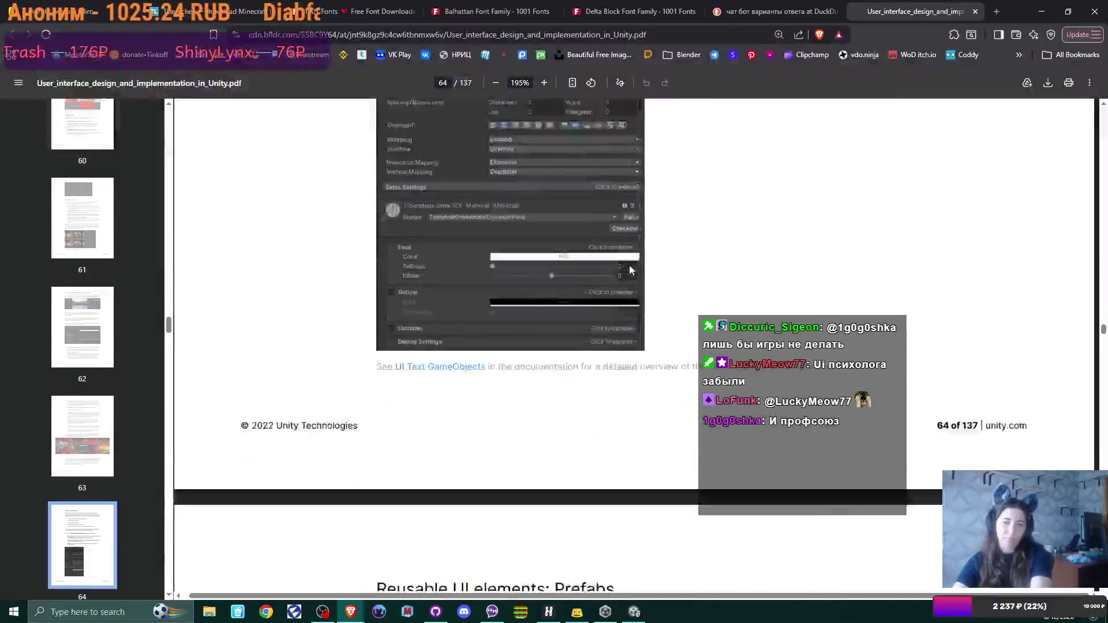
{"action": "scroll", "coordinate": [631, 270], "scroll_direction": "up", "scroll_amount": 2}
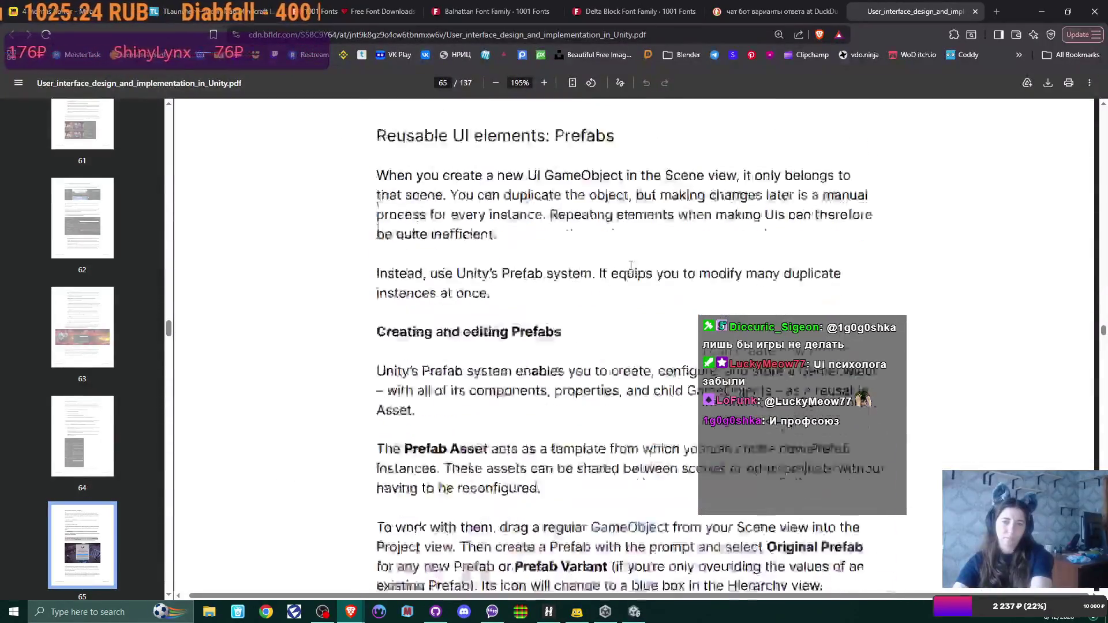
{"action": "scroll", "coordinate": [631, 269], "scroll_direction": "down", "scroll_amount": 8}
{"action": "scroll", "coordinate": [631, 269], "scroll_direction": "down", "scroll_amount": 18}
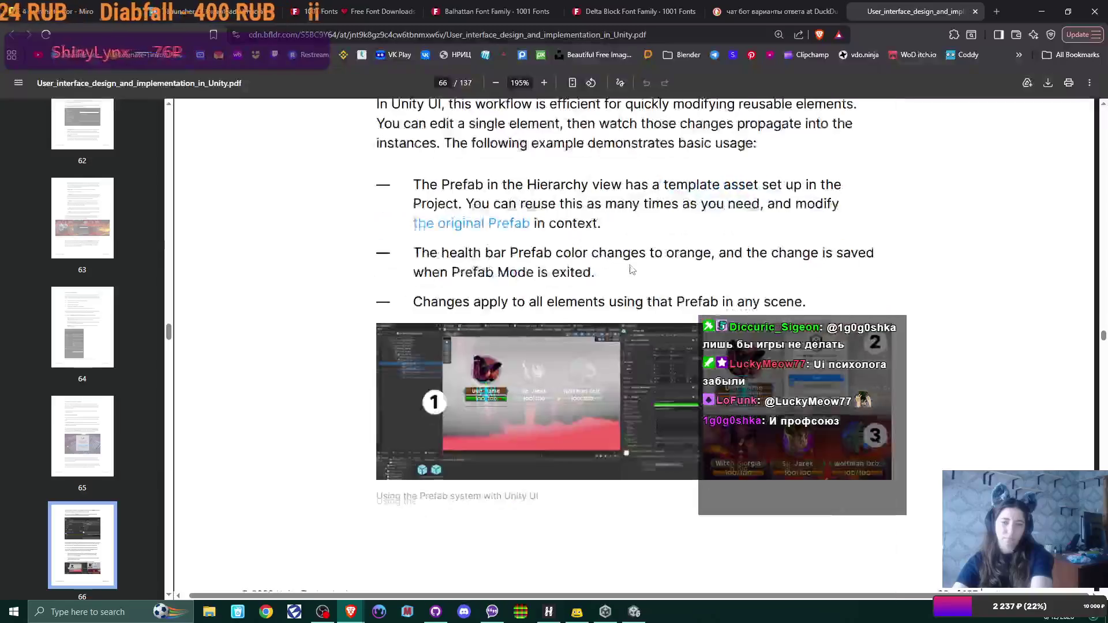
{"action": "scroll", "coordinate": [631, 270], "scroll_direction": "down", "scroll_amount": 12}
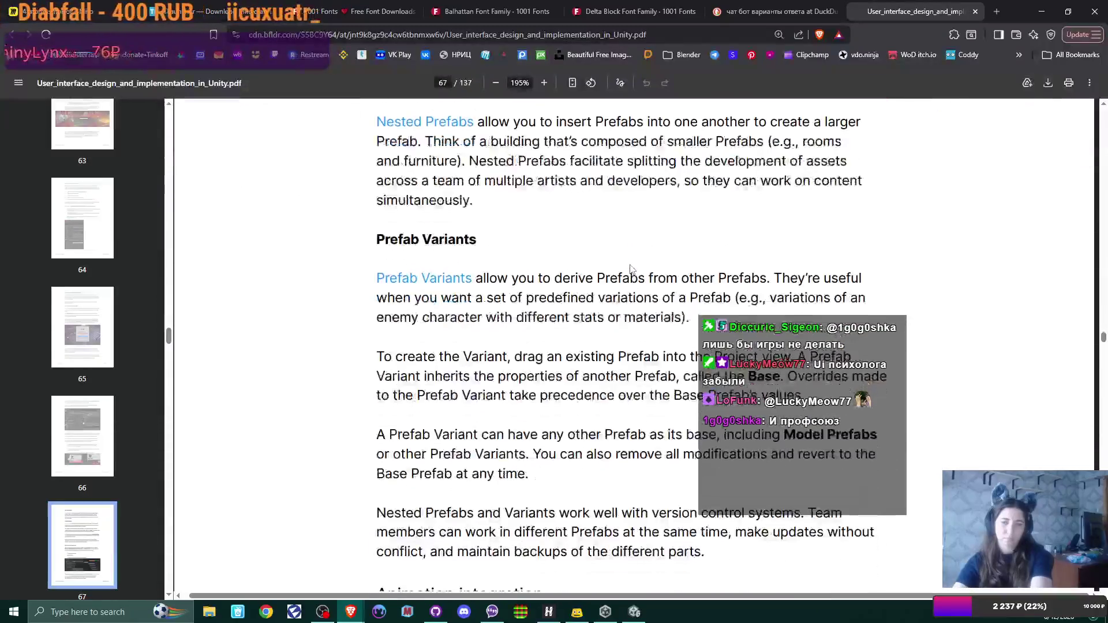
{"action": "scroll", "coordinate": [631, 270], "scroll_direction": "down", "scroll_amount": 10}
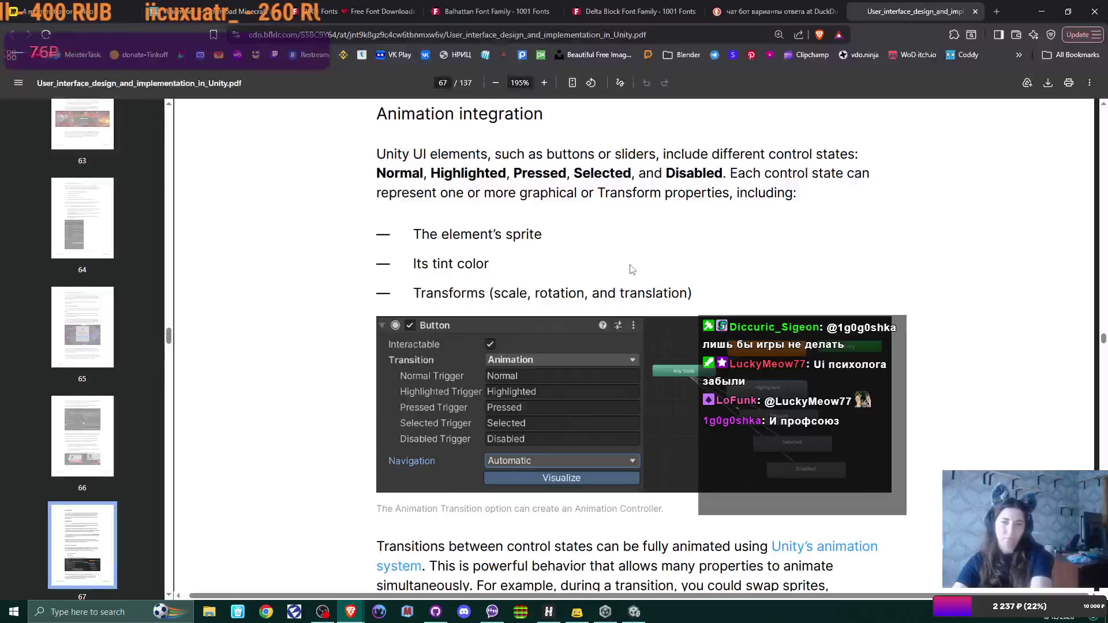
{"action": "scroll", "coordinate": [631, 270], "scroll_direction": "down", "scroll_amount": 10}
{"action": "scroll", "coordinate": [631, 269], "scroll_direction": "down", "scroll_amount": 5}
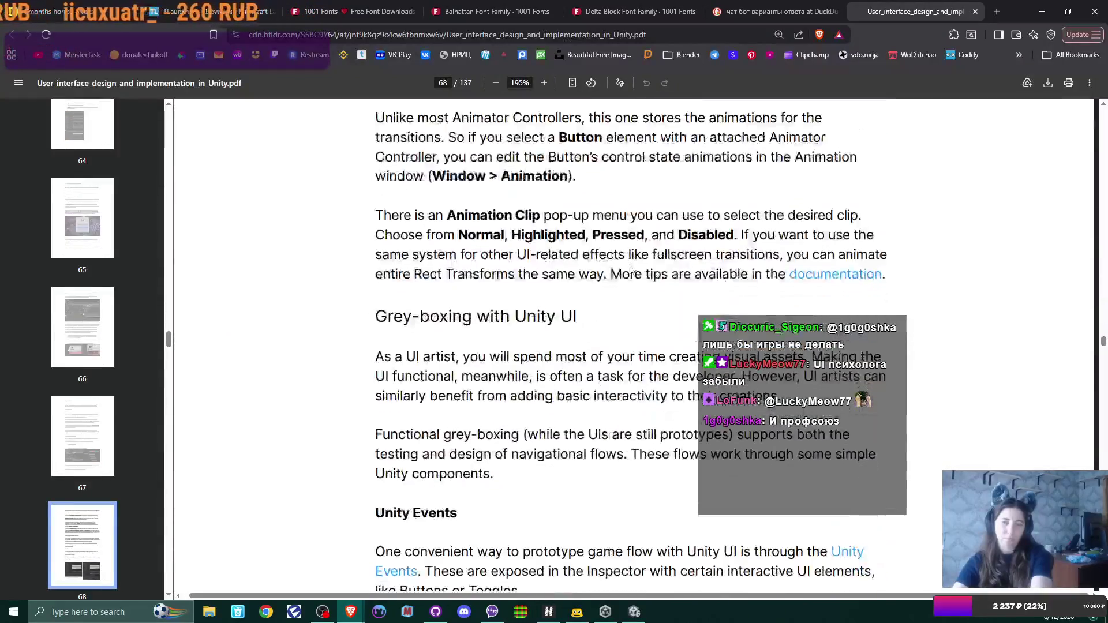
{"action": "scroll", "coordinate": [631, 269], "scroll_direction": "down", "scroll_amount": 15}
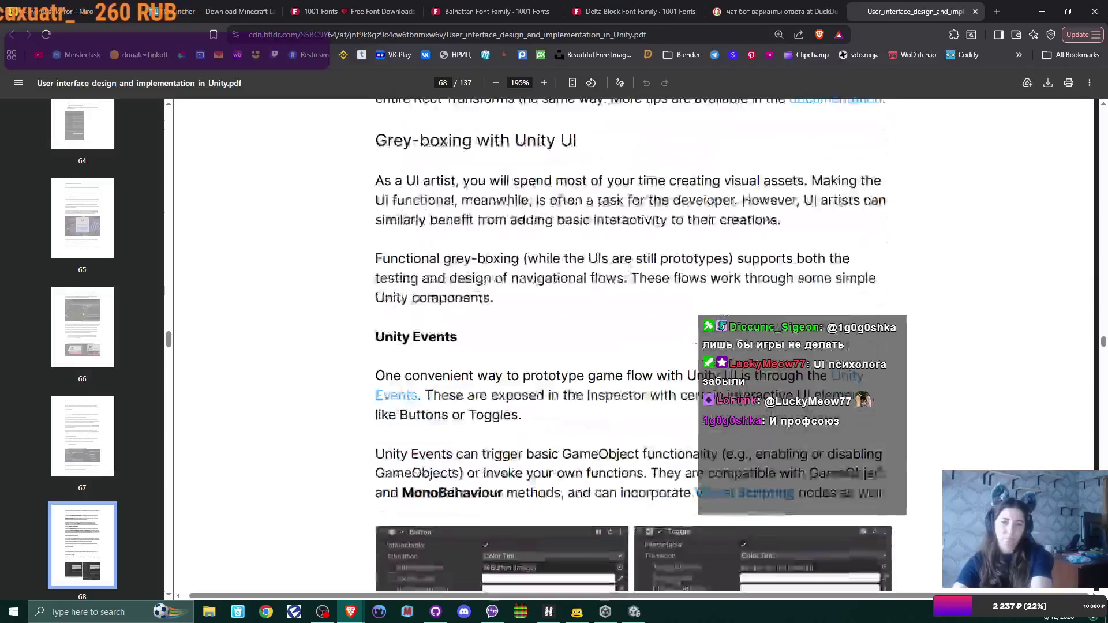
{"action": "scroll", "coordinate": [631, 270], "scroll_direction": "down", "scroll_amount": 15}
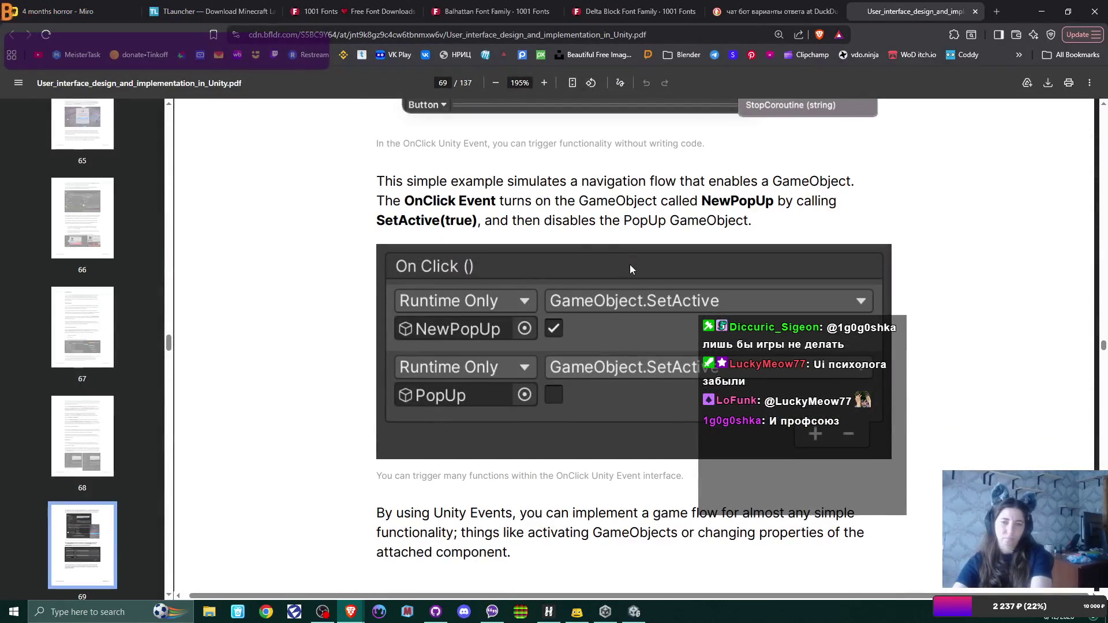
{"action": "scroll", "coordinate": [630, 270], "scroll_direction": "down", "scroll_amount": 15}
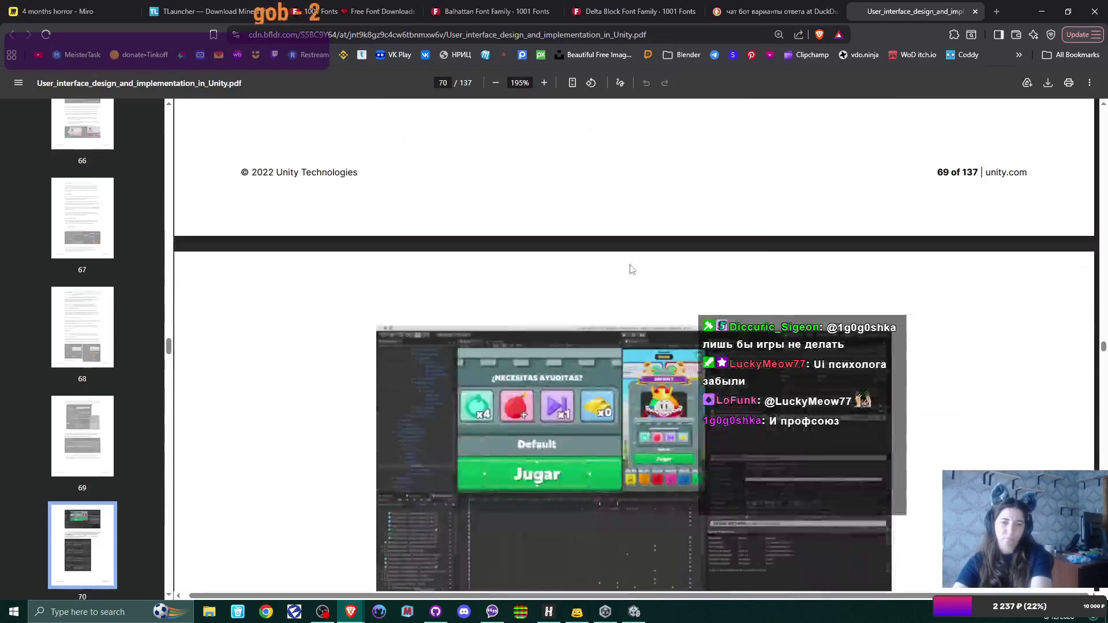
{"action": "scroll", "coordinate": [629, 266], "scroll_direction": "down", "scroll_amount": 15}
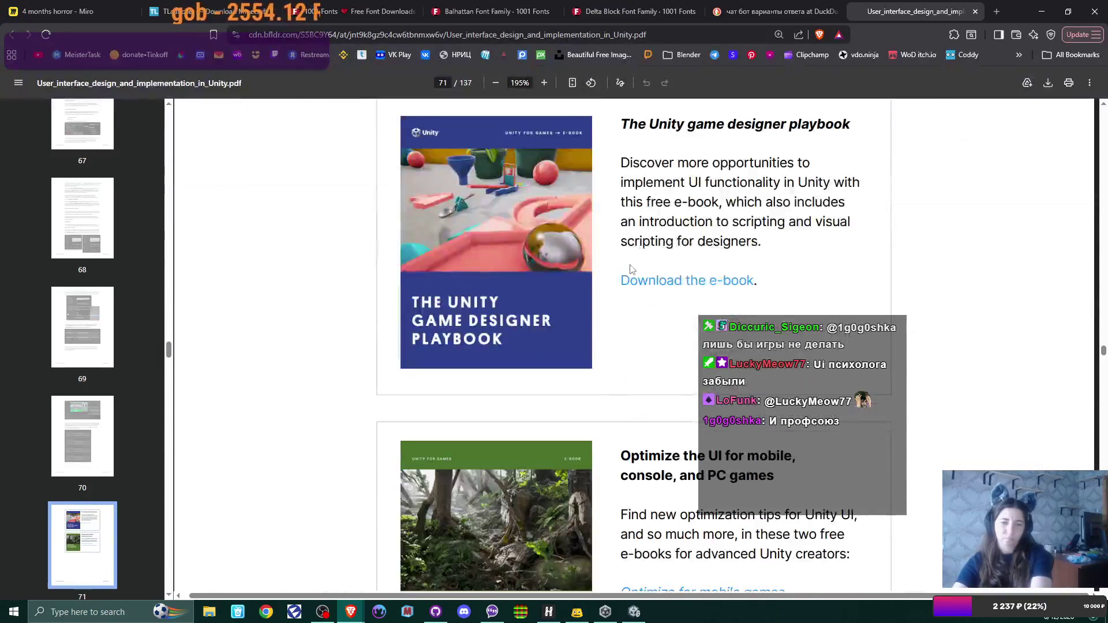
{"action": "scroll", "coordinate": [631, 270], "scroll_direction": "down", "scroll_amount": 15}
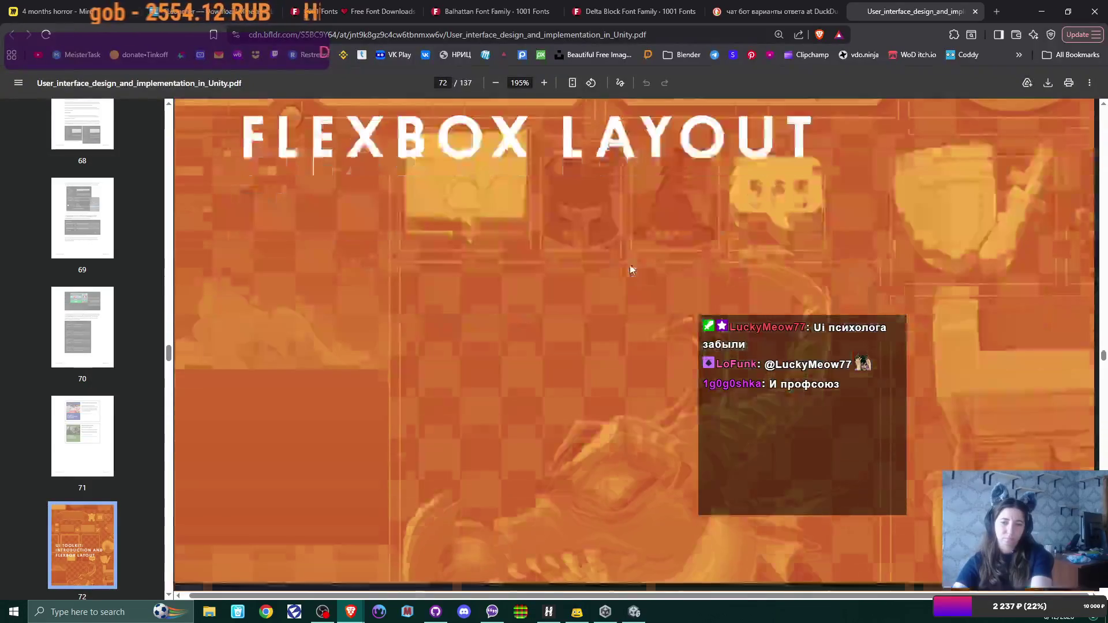
Scroll through the UI Toolkit overview to Flexbox basics on page 75, then return to Unity's UI Builder
{"action": "scroll", "coordinate": [630, 270], "scroll_direction": "up", "scroll_amount": 5}
{"action": "scroll", "coordinate": [631, 269], "scroll_direction": "down", "scroll_amount": 3}
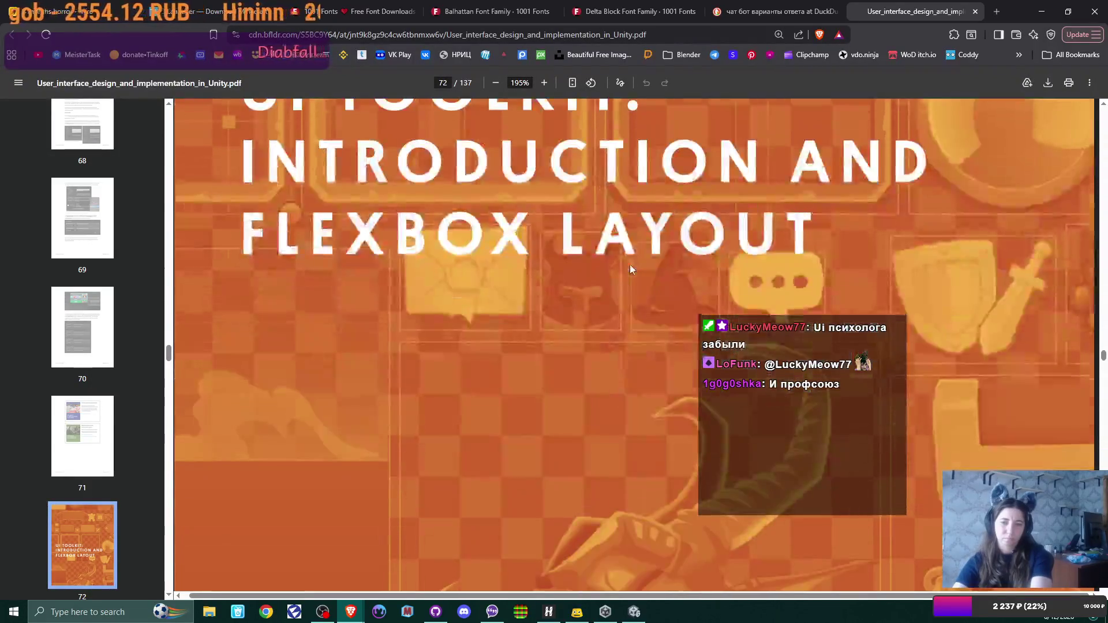
{"action": "scroll", "coordinate": [630, 269], "scroll_direction": "down", "scroll_amount": 15}
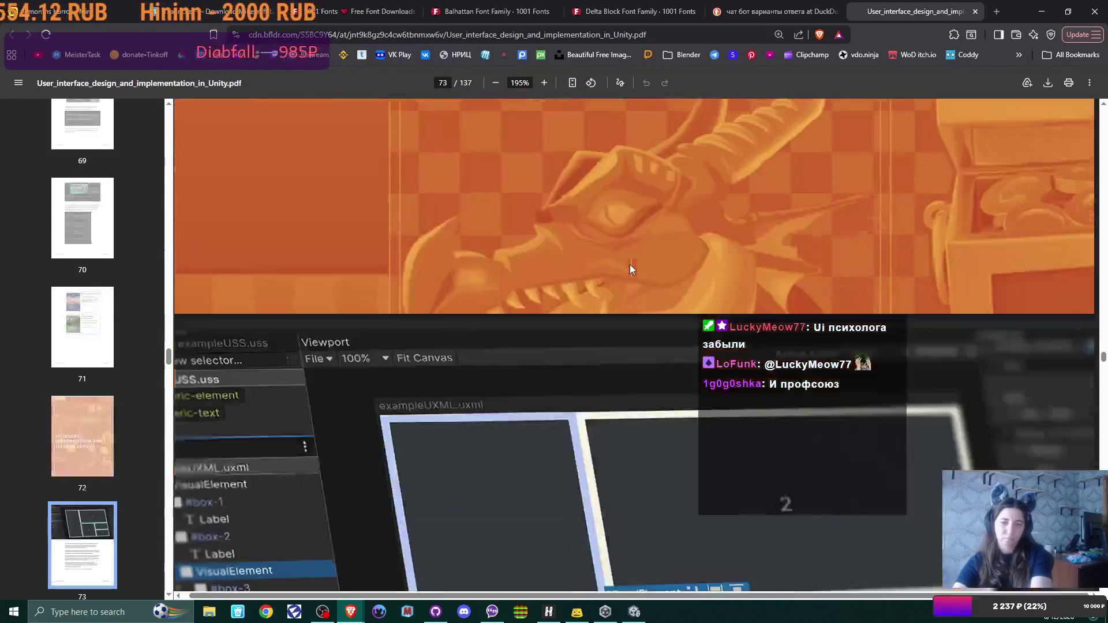
{"action": "scroll", "coordinate": [630, 269], "scroll_direction": "down", "scroll_amount": 6}
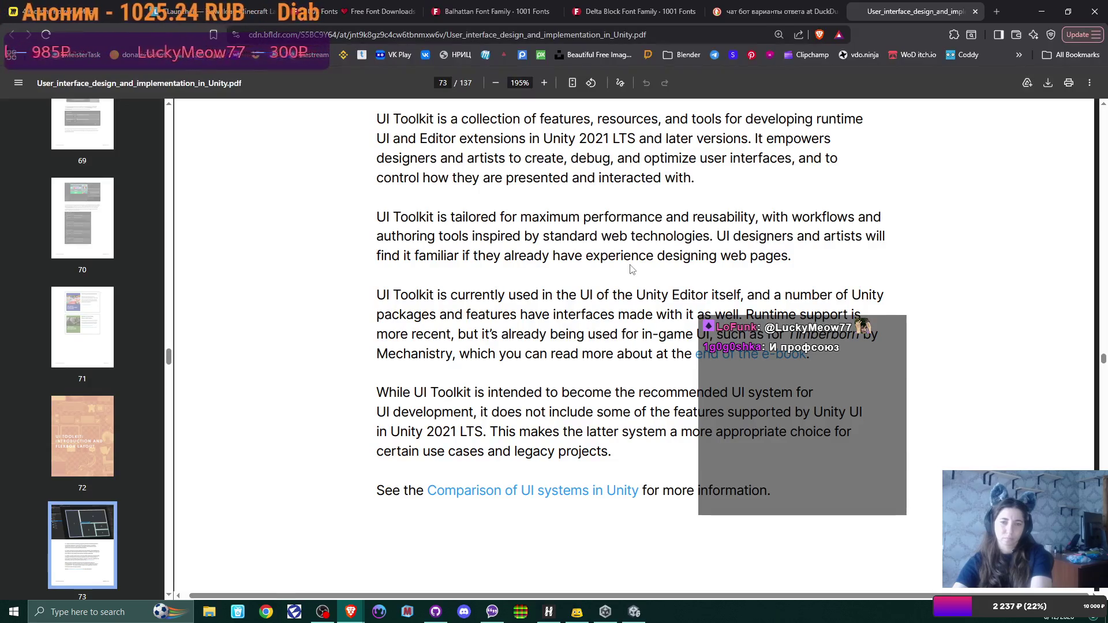
{"action": "scroll", "coordinate": [630, 270], "scroll_direction": "down", "scroll_amount": 9}
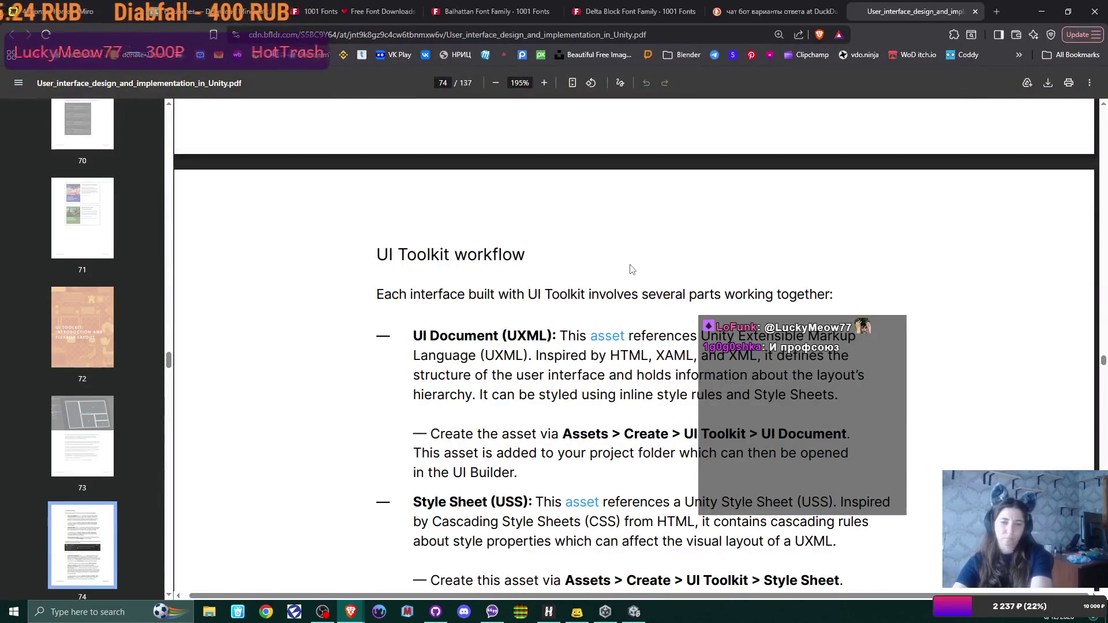
{"action": "scroll", "coordinate": [632, 270], "scroll_direction": "down", "scroll_amount": 4}
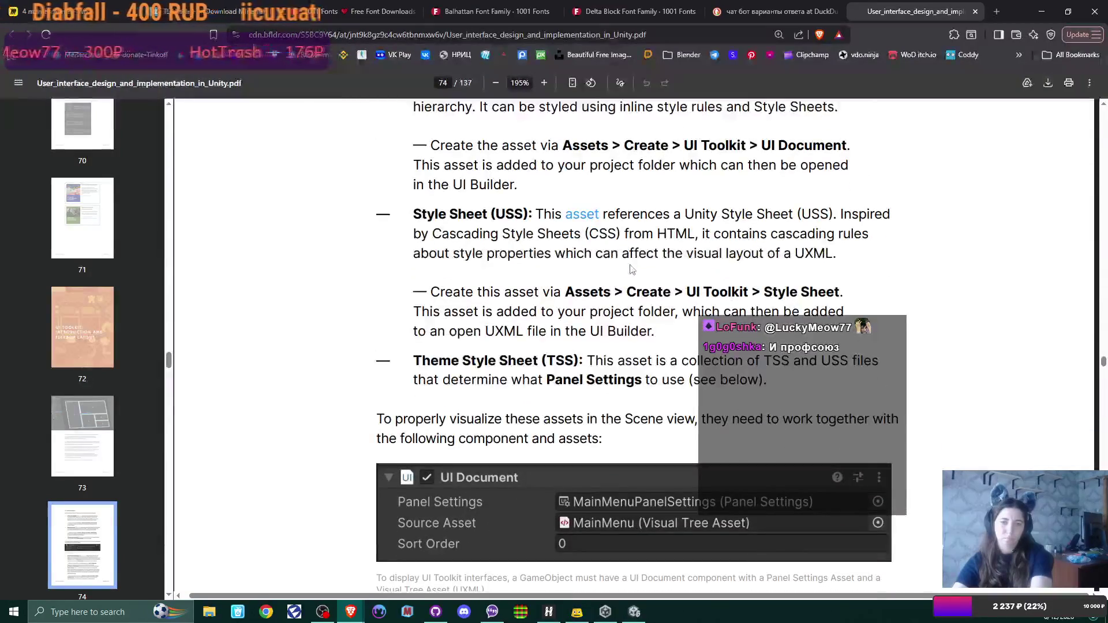
{"action": "scroll", "coordinate": [632, 270], "scroll_direction": "down", "scroll_amount": 7}
{"action": "scroll", "coordinate": [631, 269], "scroll_direction": "down", "scroll_amount": 15}
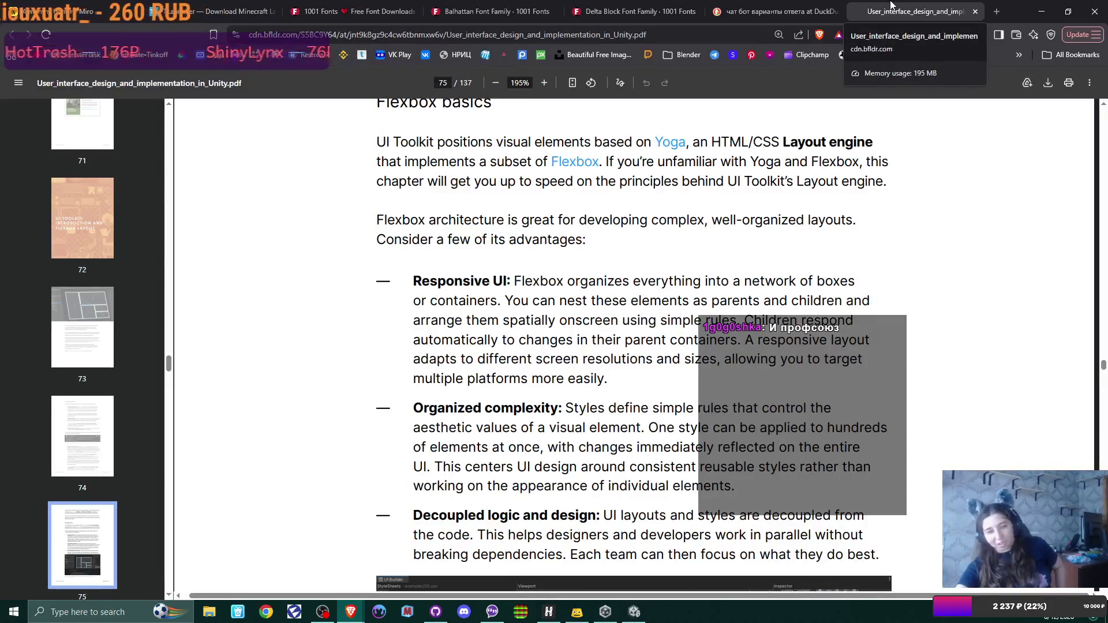
{"action": "left_click", "coordinate": [634, 612]}
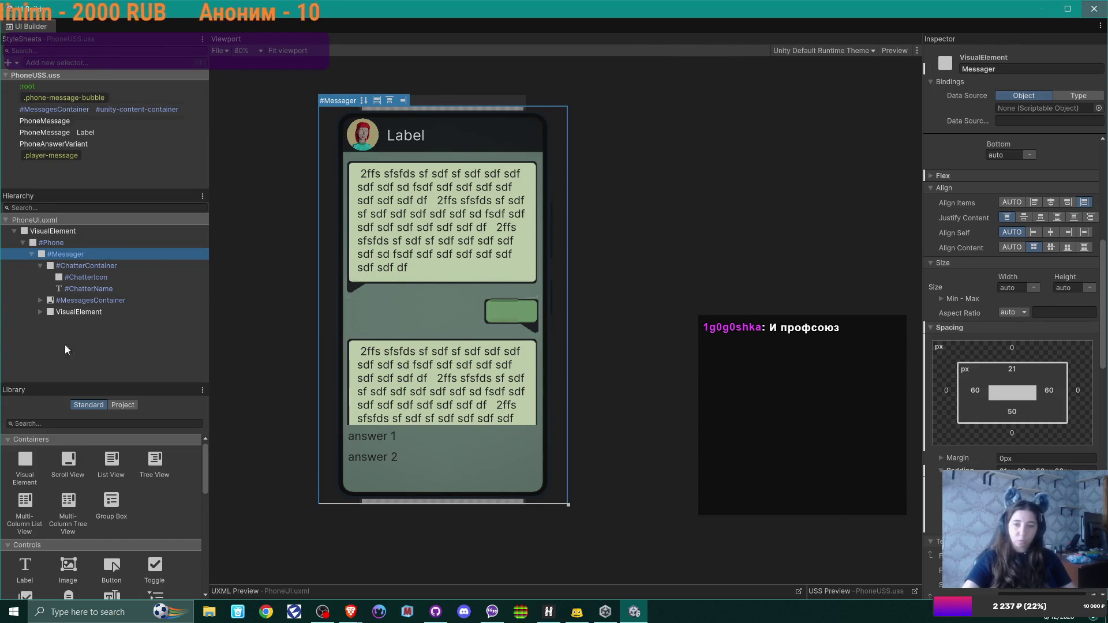
{"action": "left_click", "coordinate": [1095, 8]}
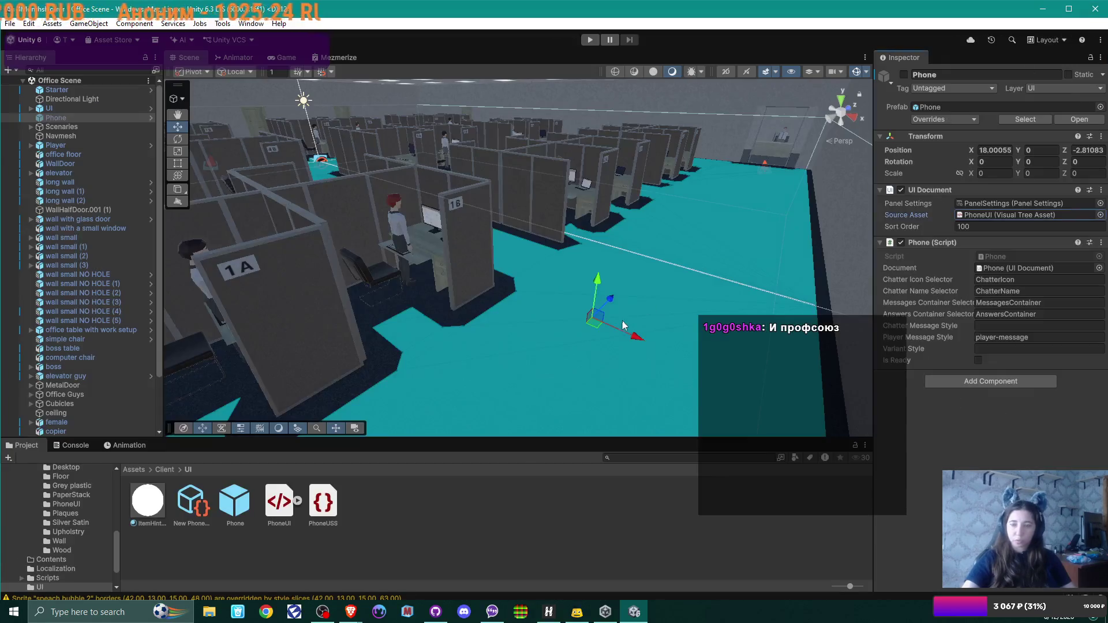
{"action": "scroll", "coordinate": [589, 306], "scroll_direction": "up", "scroll_amount": 3}
{"action": "mouse_move", "coordinate": [573, 293]}
{"action": "left_mouse_down"}
{"action": "mouse_move", "coordinate": [355, 305]}
{"action": "mouse_move", "coordinate": [671, 260]}
{"action": "left_mouse_up"}
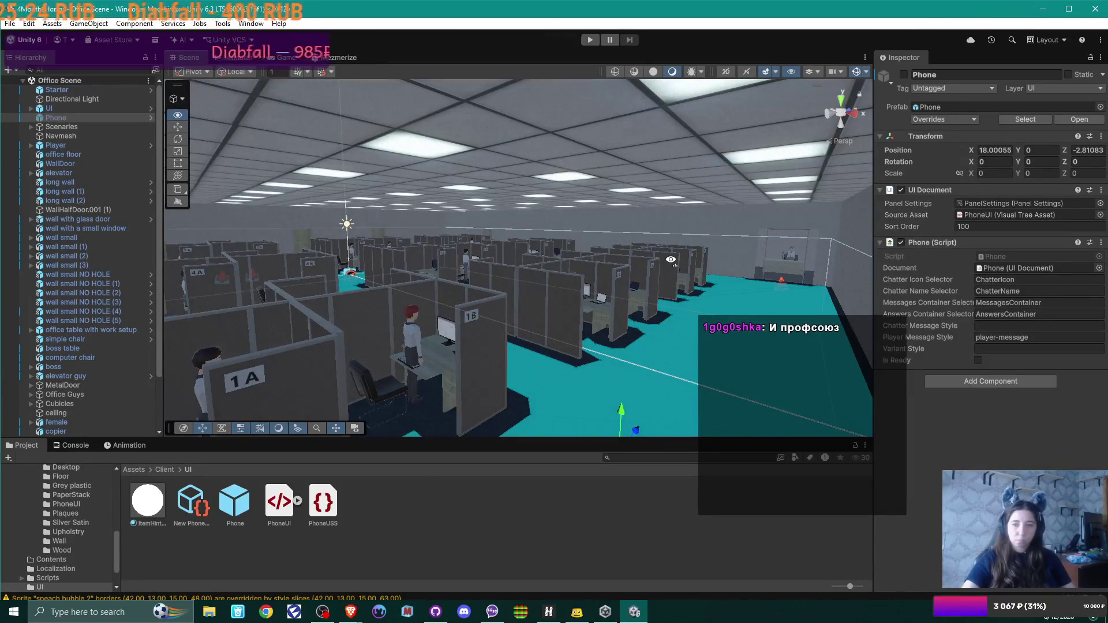
{"action": "mouse_move", "coordinate": [670, 260]}
{"action": "left_mouse_down"}
{"action": "mouse_move", "coordinate": [695, 281]}
{"action": "mouse_move", "coordinate": [638, 254]}
{"action": "mouse_move", "coordinate": [625, 225]}
{"action": "left_mouse_up"}
{"action": "mouse_move", "coordinate": [350, 611]}
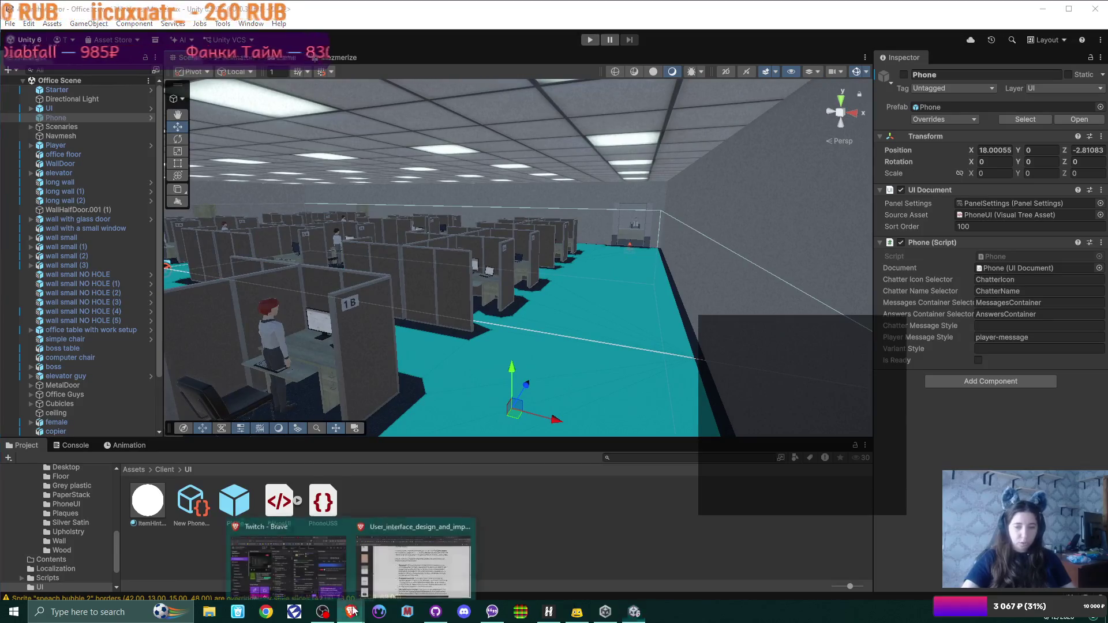
{"action": "left_click", "coordinate": [373, 551]}
Bring up the Miro project board and pan across to line up the week notes
{"action": "left_click", "coordinate": [40, 11]}
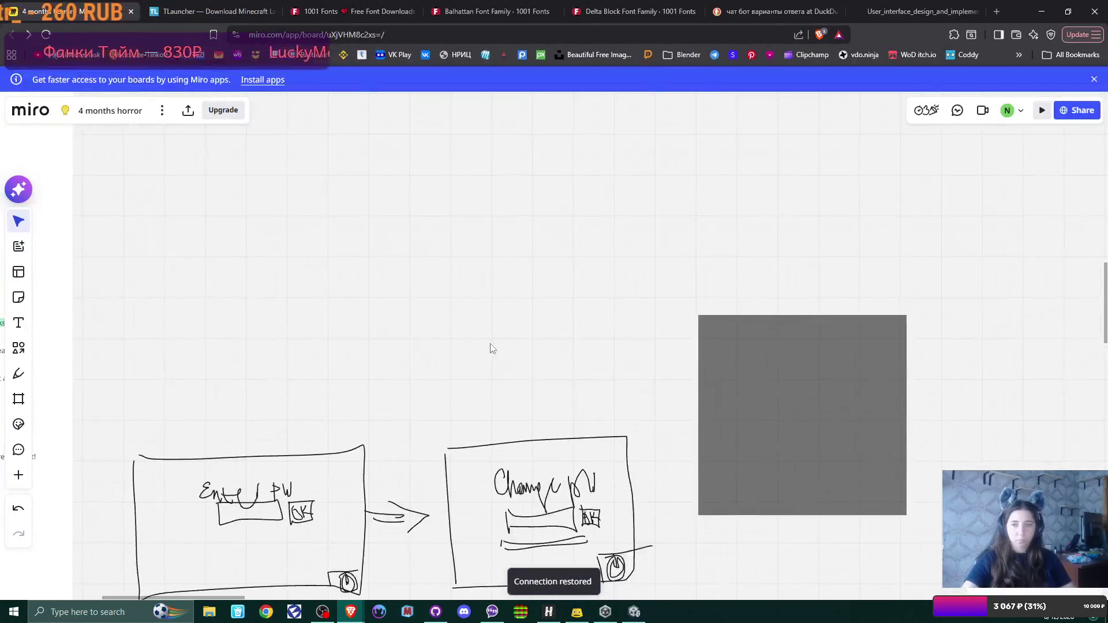
{"action": "scroll", "coordinate": [491, 348], "scroll_direction": "down", "scroll_amount": 3}
{"action": "scroll", "coordinate": [490, 346], "scroll_direction": "up", "scroll_amount": 5}
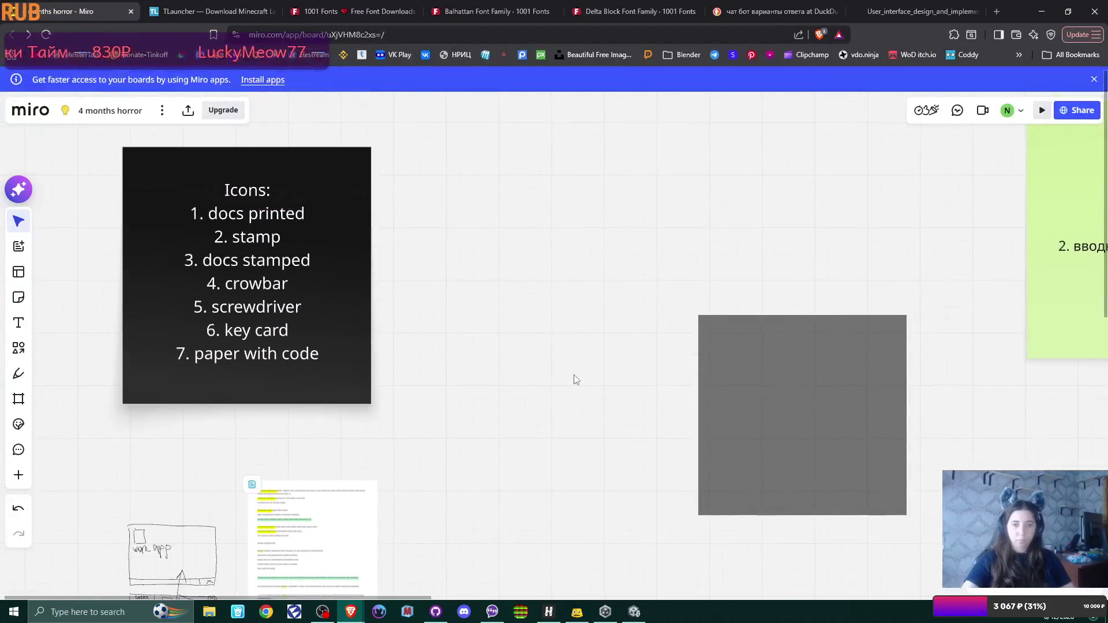
{"action": "scroll", "coordinate": [574, 375], "scroll_direction": "right", "scroll_amount": 5}
{"action": "scroll", "coordinate": [345, 378], "scroll_direction": "right", "scroll_amount": 10}
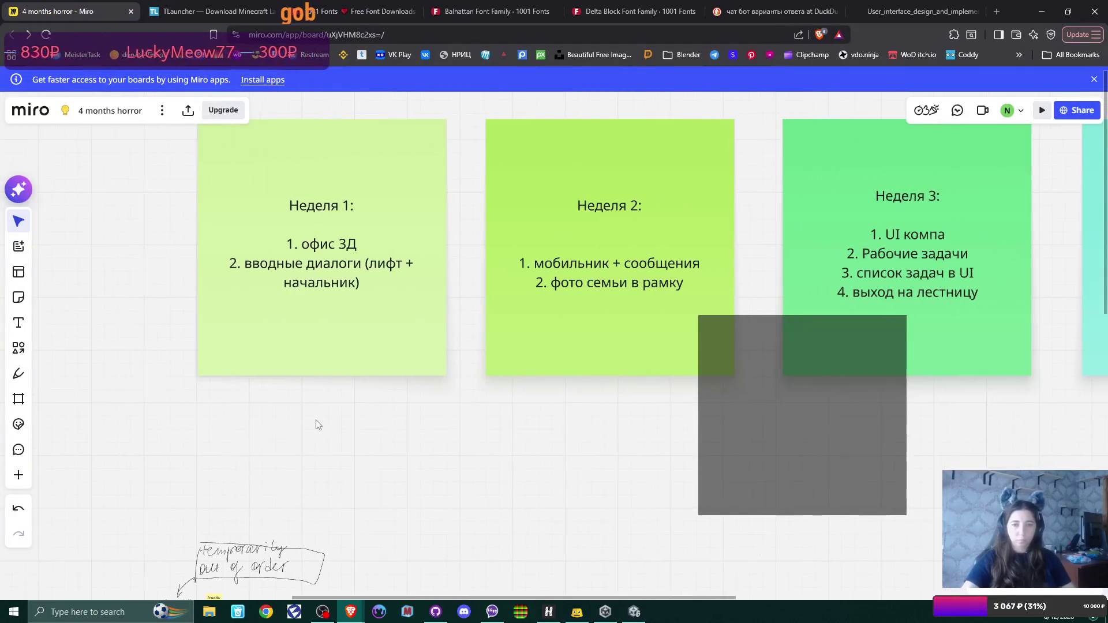
{"action": "scroll", "coordinate": [301, 409], "scroll_direction": "right", "scroll_amount": 5}
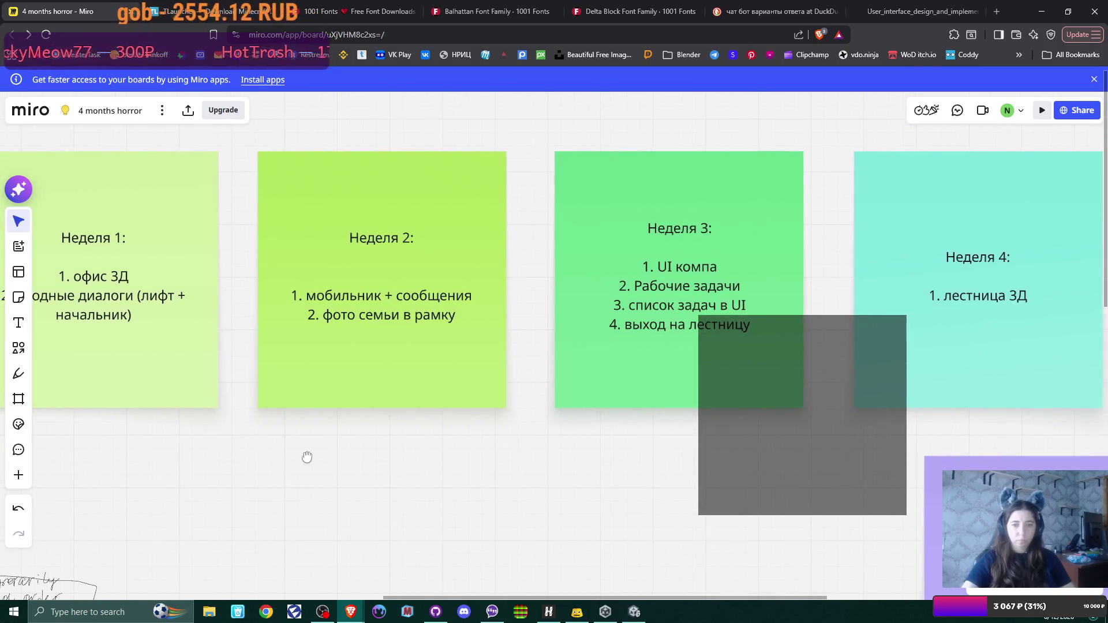
{"action": "left_click_drag", "start_coordinate": [304, 457], "coordinate": [413, 470]}
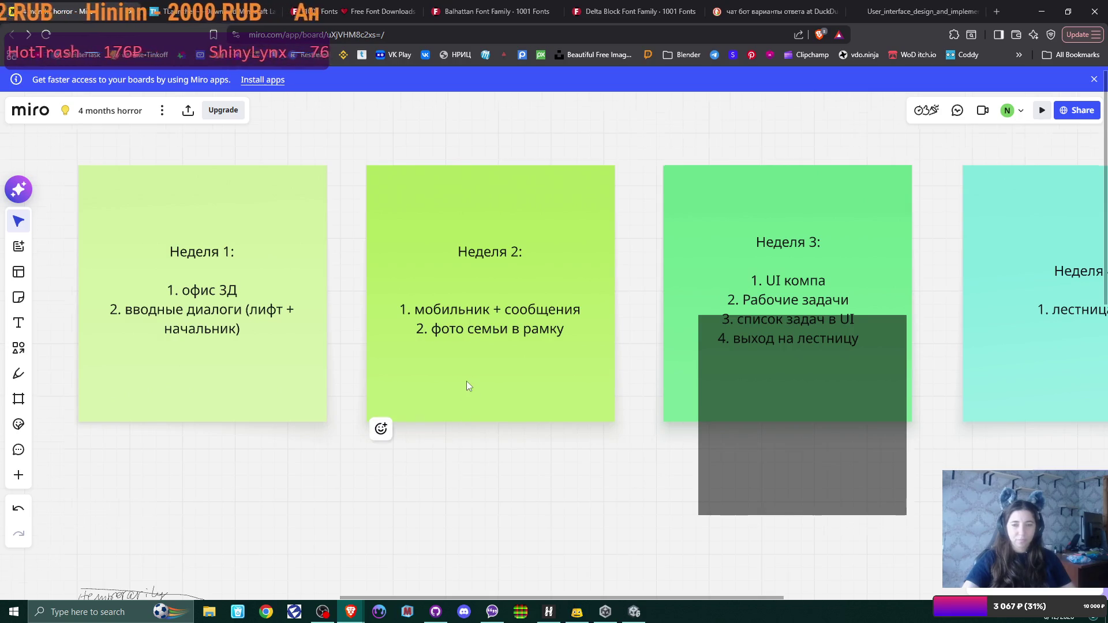
Scroll over to the story script document to read the Boss's lines, then return to Unity
{"action": "scroll", "coordinate": [467, 381], "scroll_direction": "down", "scroll_amount": 2}
{"action": "scroll", "coordinate": [501, 400], "scroll_direction": "up", "scroll_amount": 4}
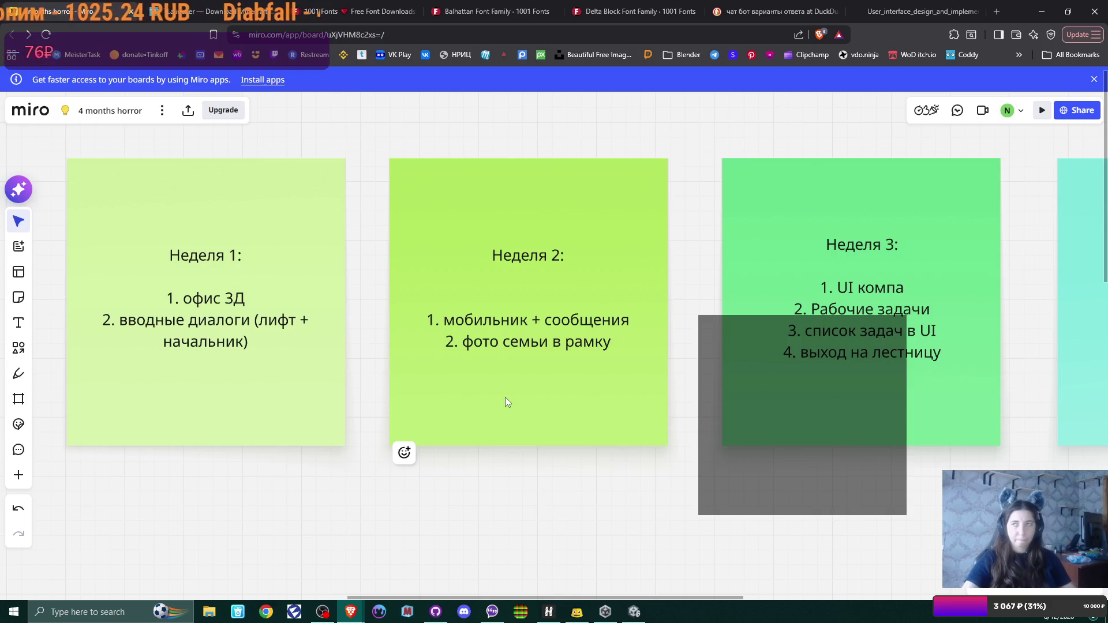
{"action": "scroll", "coordinate": [383, 400], "scroll_direction": "left", "scroll_amount": 15}
{"action": "scroll", "coordinate": [475, 356], "scroll_direction": "down", "scroll_amount": 5}
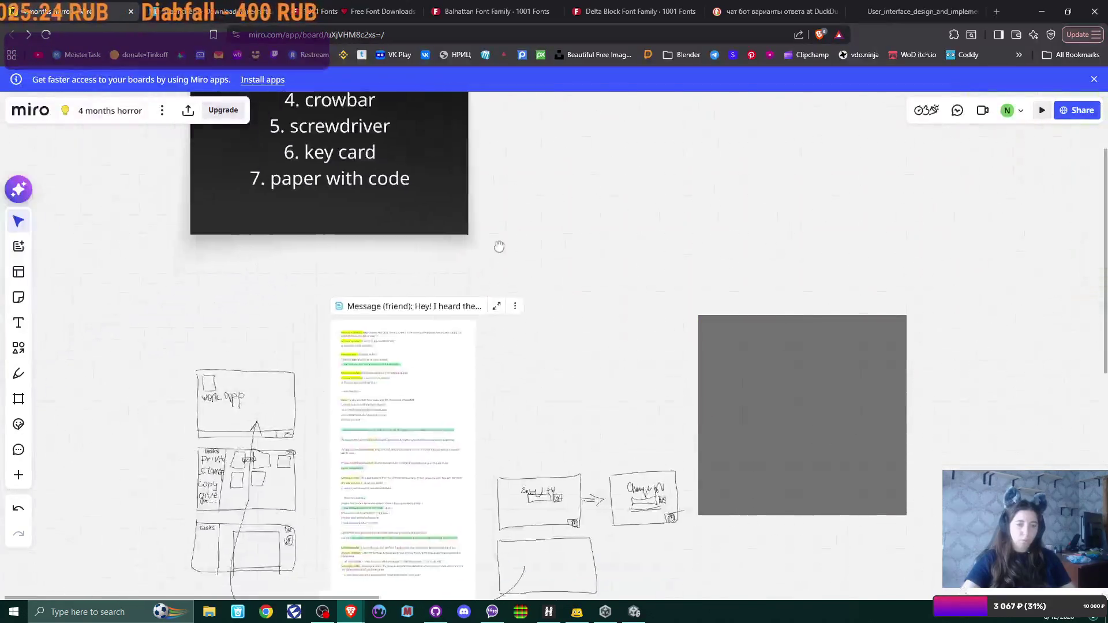
{"action": "scroll", "coordinate": [499, 246], "scroll_direction": "up", "scroll_amount": 10}
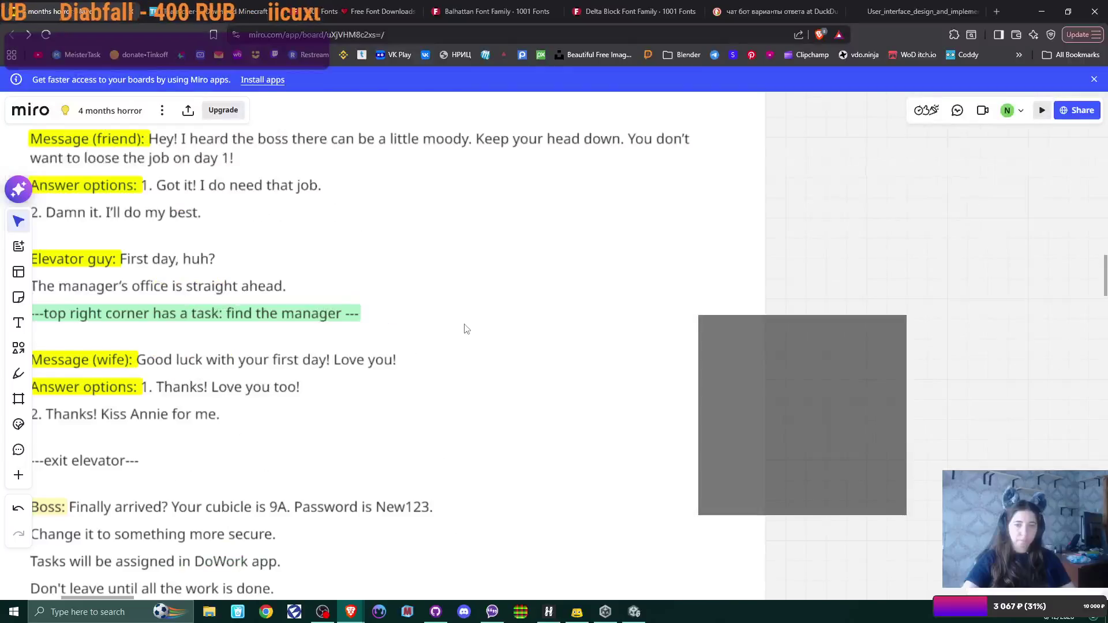
{"action": "scroll", "coordinate": [466, 329], "scroll_direction": "left", "scroll_amount": 5}
{"action": "scroll", "coordinate": [439, 323], "scroll_direction": "up", "scroll_amount": 1}
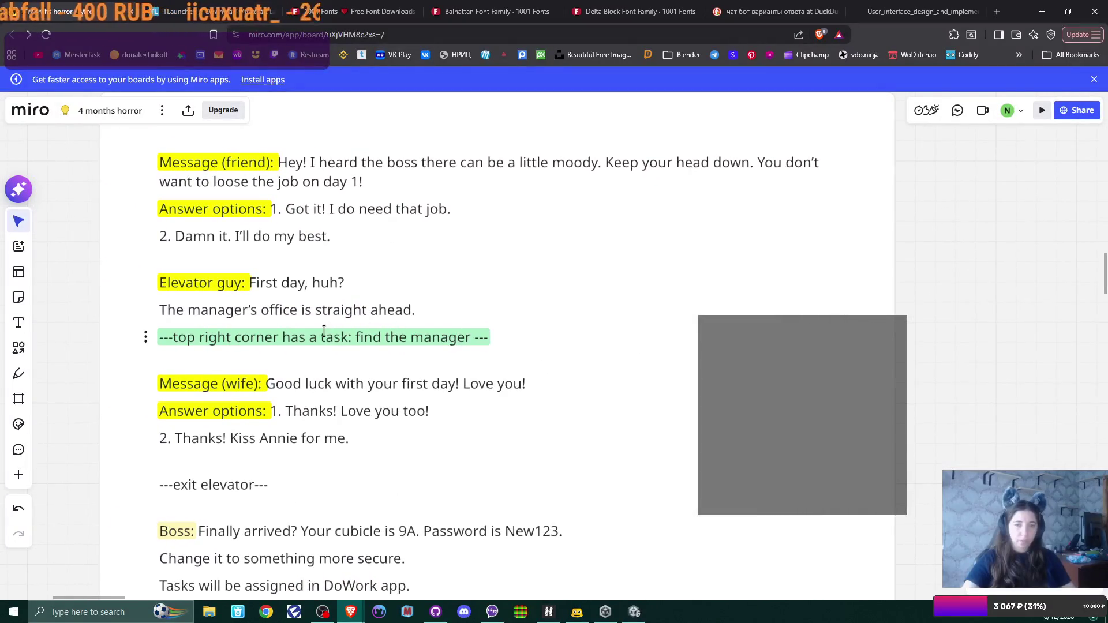
{"action": "scroll", "coordinate": [406, 207], "scroll_direction": "down", "scroll_amount": 3}
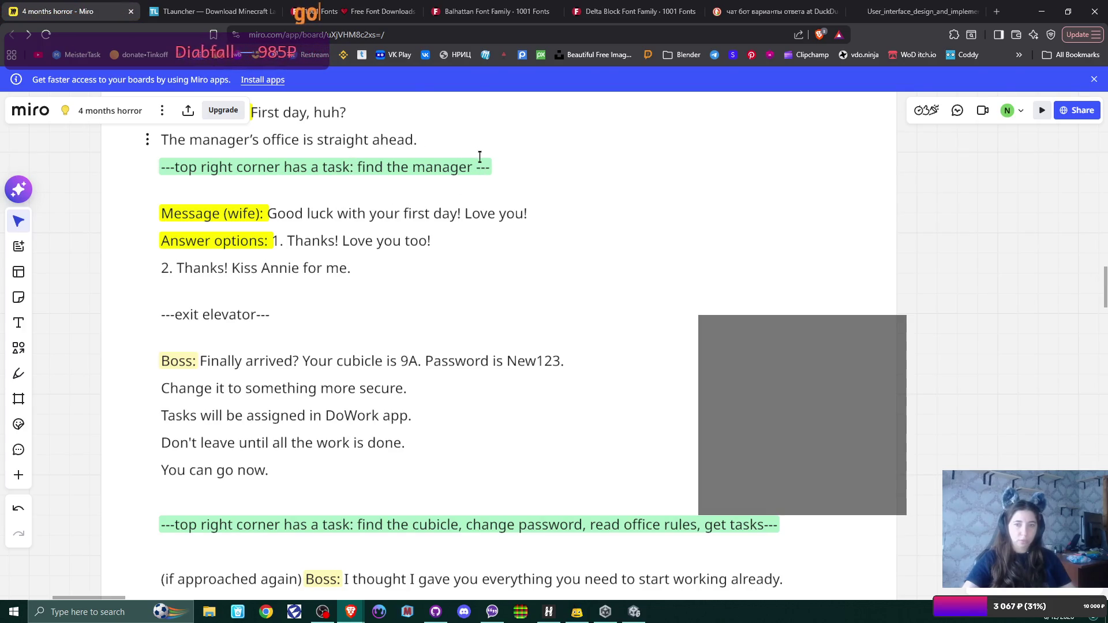
{"action": "left_click", "coordinate": [635, 612]}
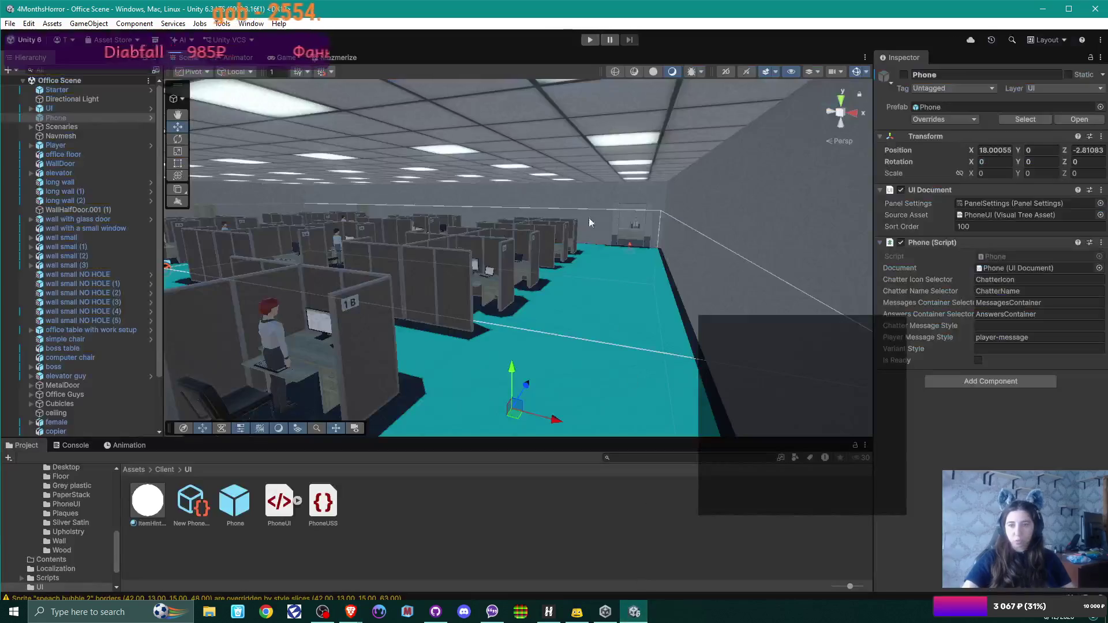
Expand UI in the Hierarchy to list Hint, Cursor, DialogWindow, PhoneHint and Tasks
{"action": "left_click", "coordinate": [87, 108]}
{"action": "key", "text": "Right"}
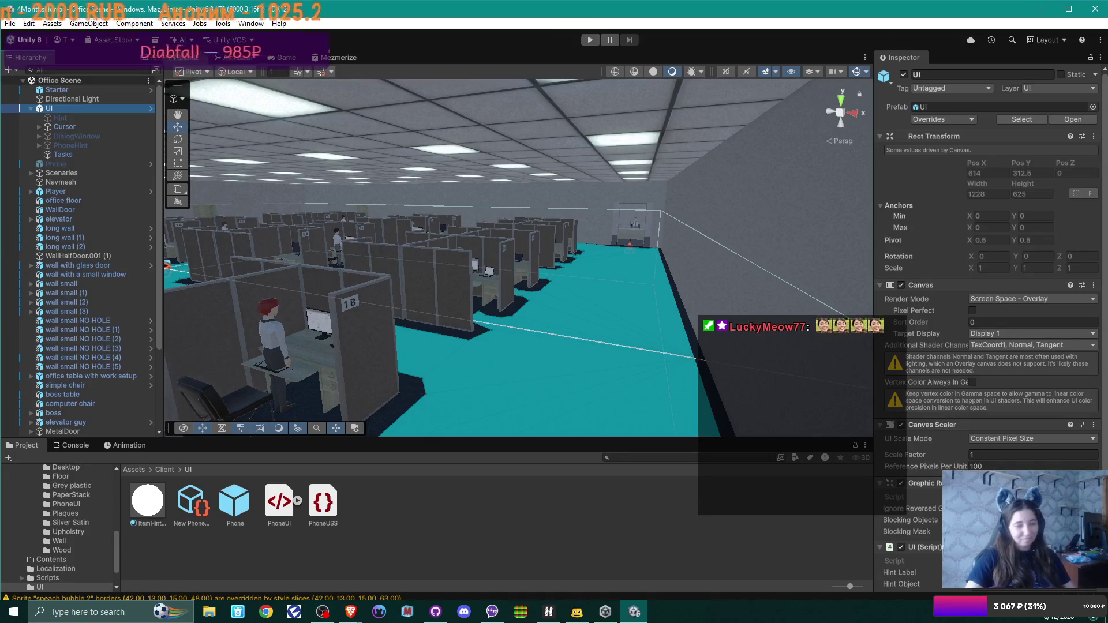
{"action": "mouse_move", "coordinate": [669, 205]}
{"action": "left_mouse_down"}
{"action": "mouse_move", "coordinate": [485, 235]}
{"action": "mouse_move", "coordinate": [546, 232]}
{"action": "mouse_move", "coordinate": [505, 243]}
{"action": "left_mouse_up"}
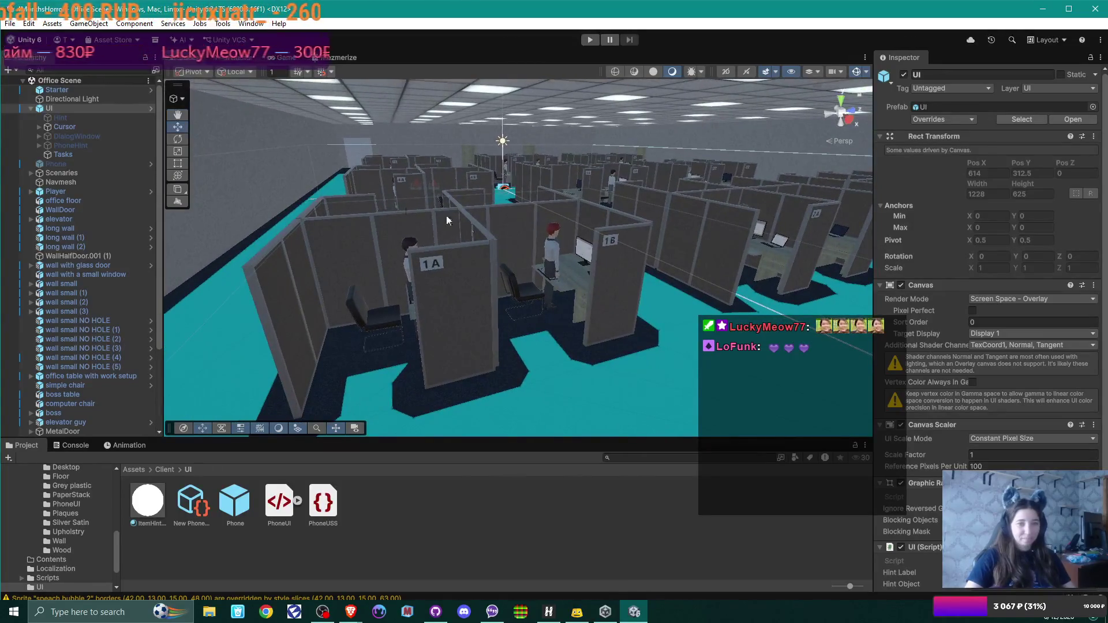
Activate Hint to see its 'New Text' label in the Game view, then deactivate it and select Tasks
{"action": "left_click", "coordinate": [107, 120]}
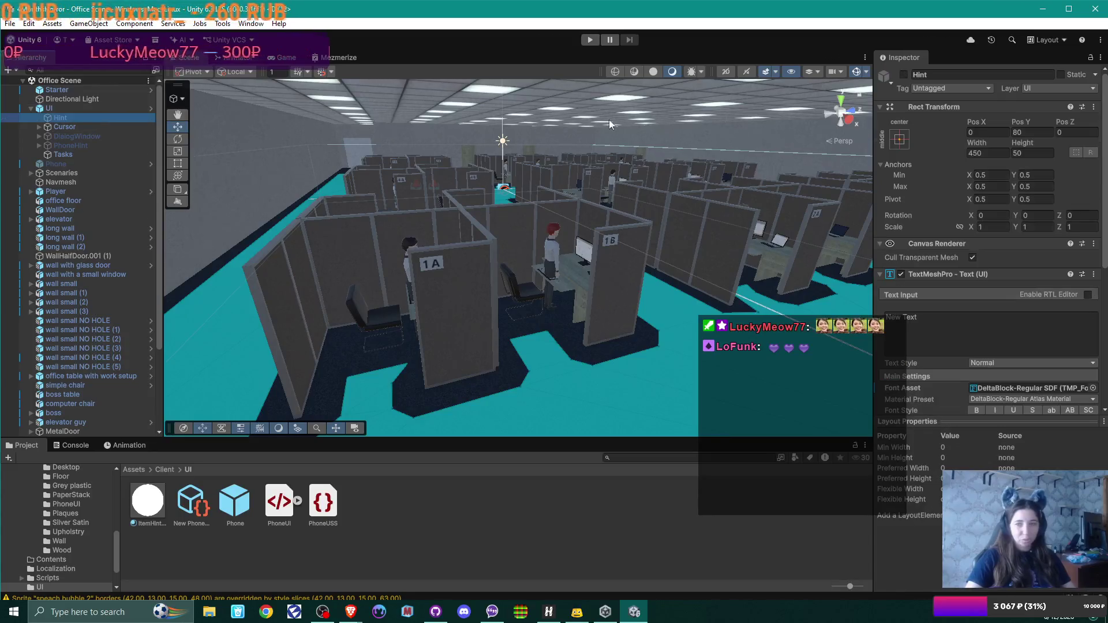
{"action": "left_click", "coordinate": [905, 75]}
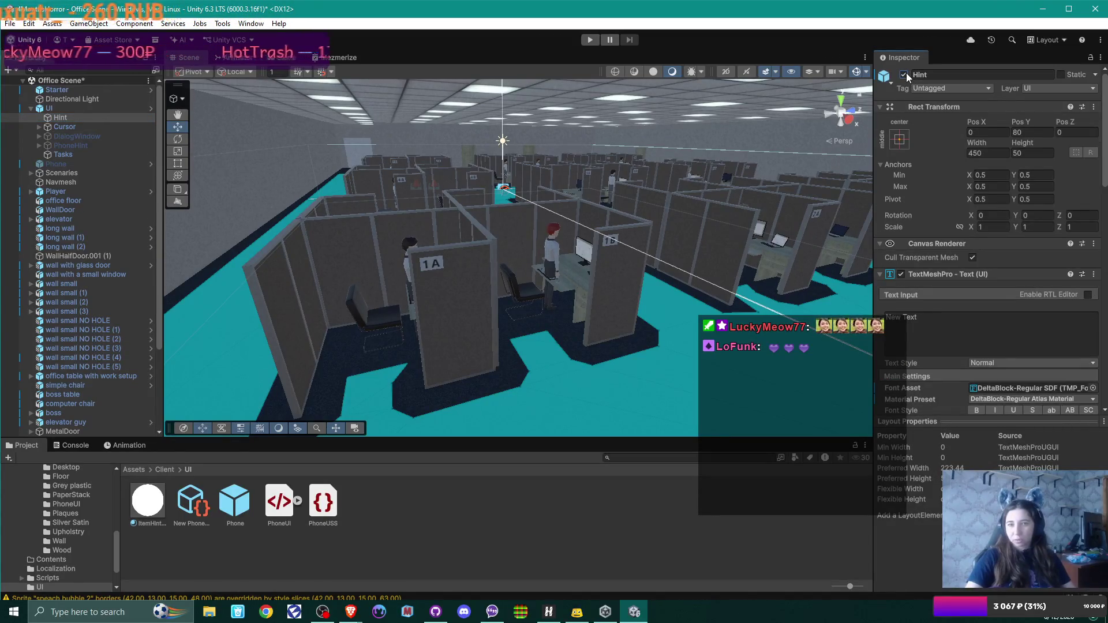
{"action": "left_click", "coordinate": [277, 58]}
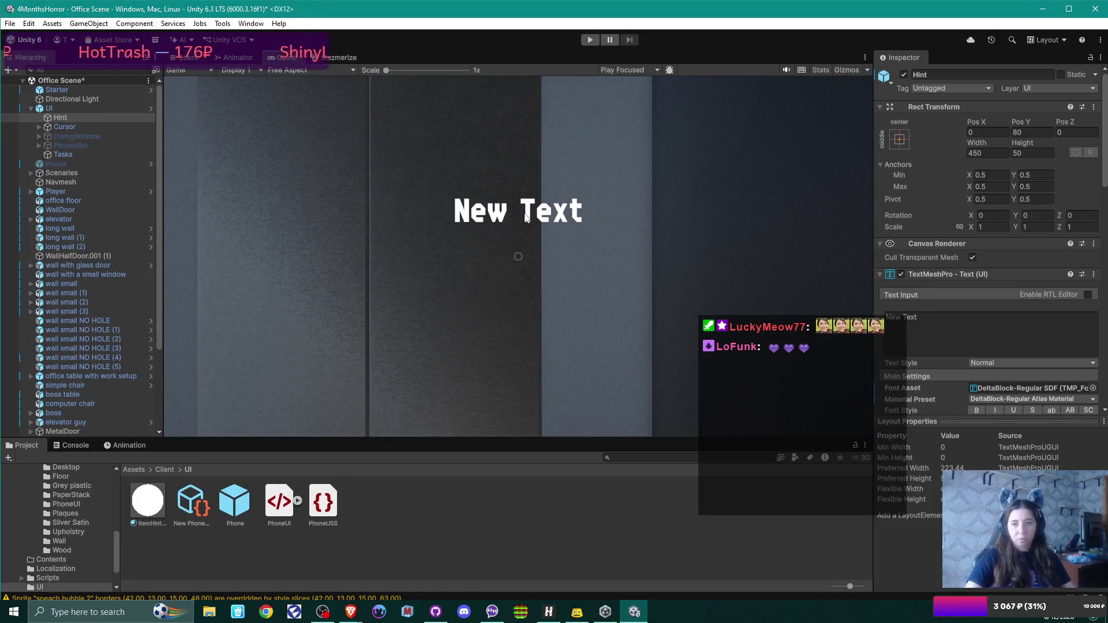
{"action": "left_click", "coordinate": [903, 75]}
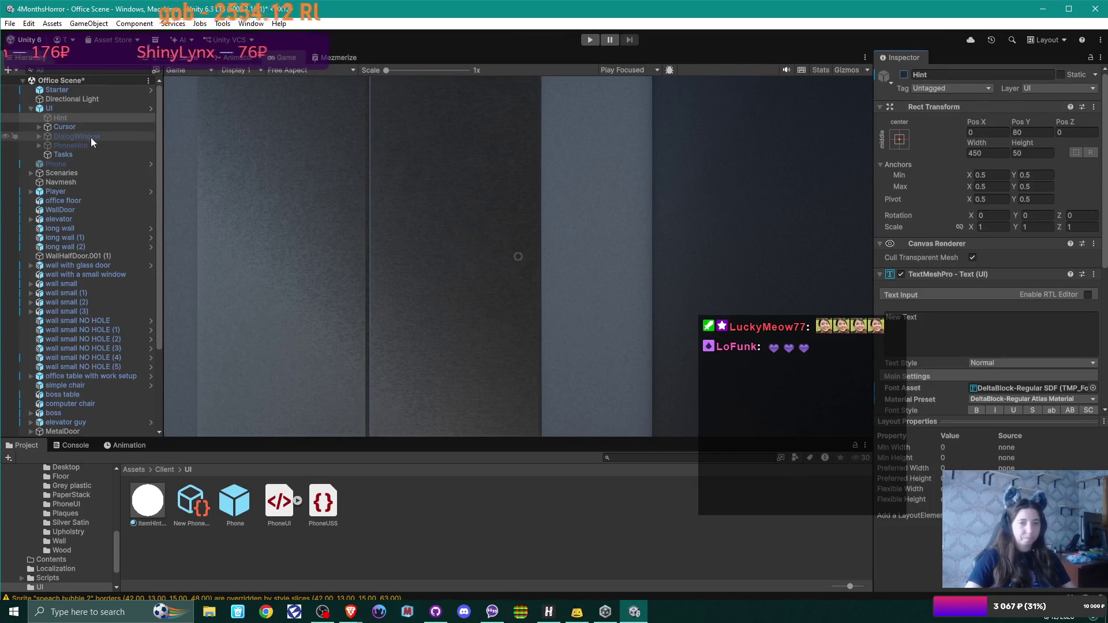
{"action": "left_click", "coordinate": [92, 154]}
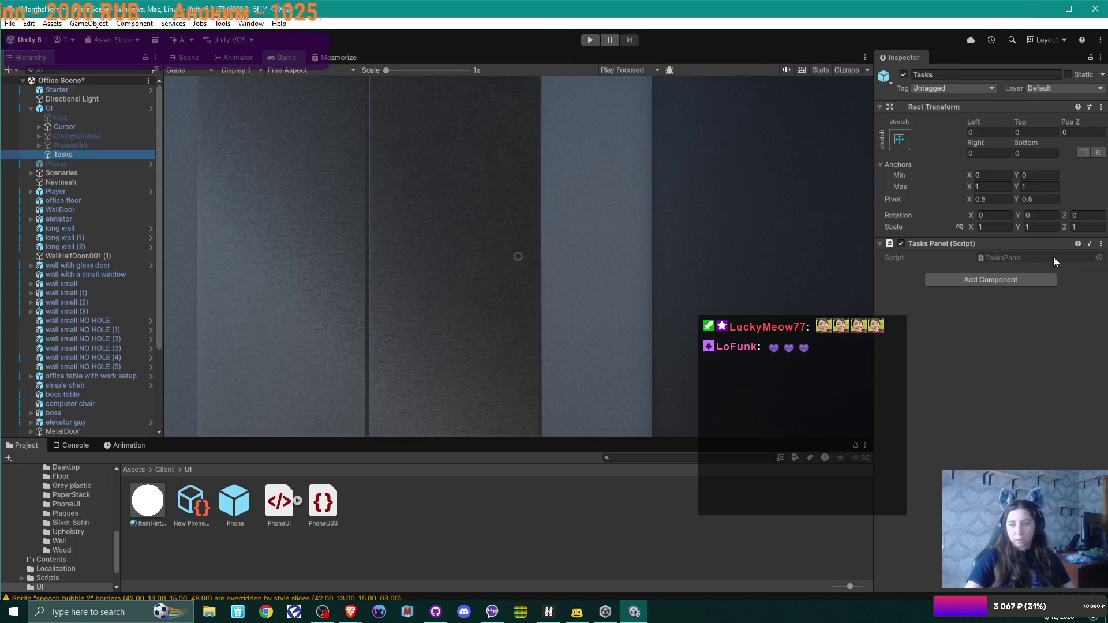
Ping the TasksPanel script and open it in VS Code, closing it after viewing the empty MonoBehaviour
{"action": "left_click", "coordinate": [1014, 261]}
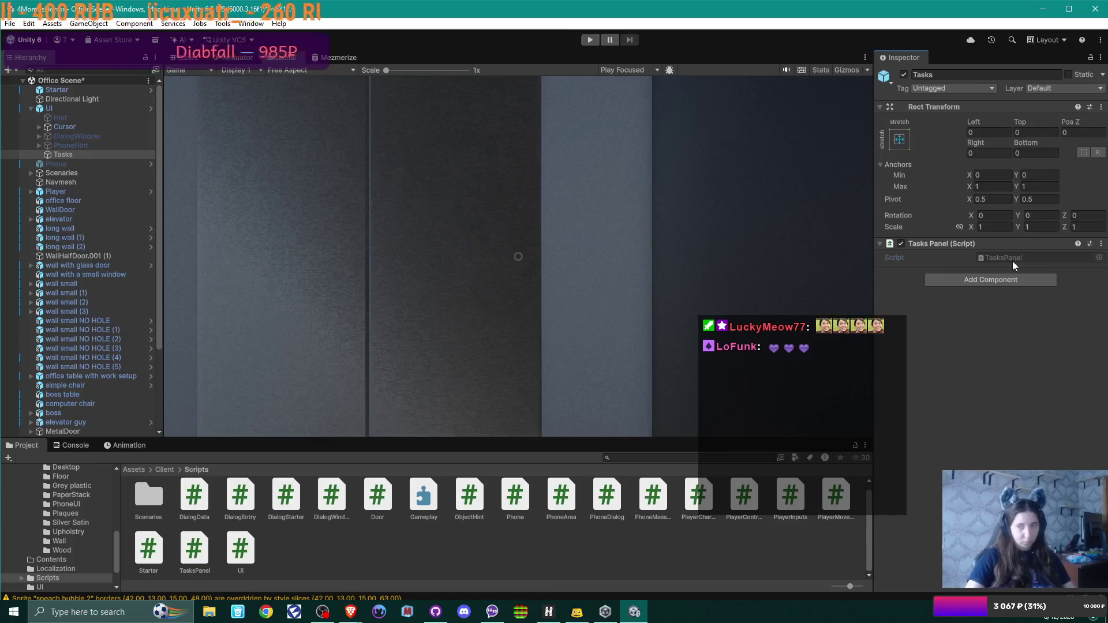
{"action": "left_click", "coordinate": [1101, 248]}
{"action": "left_click", "coordinate": [1016, 409]}
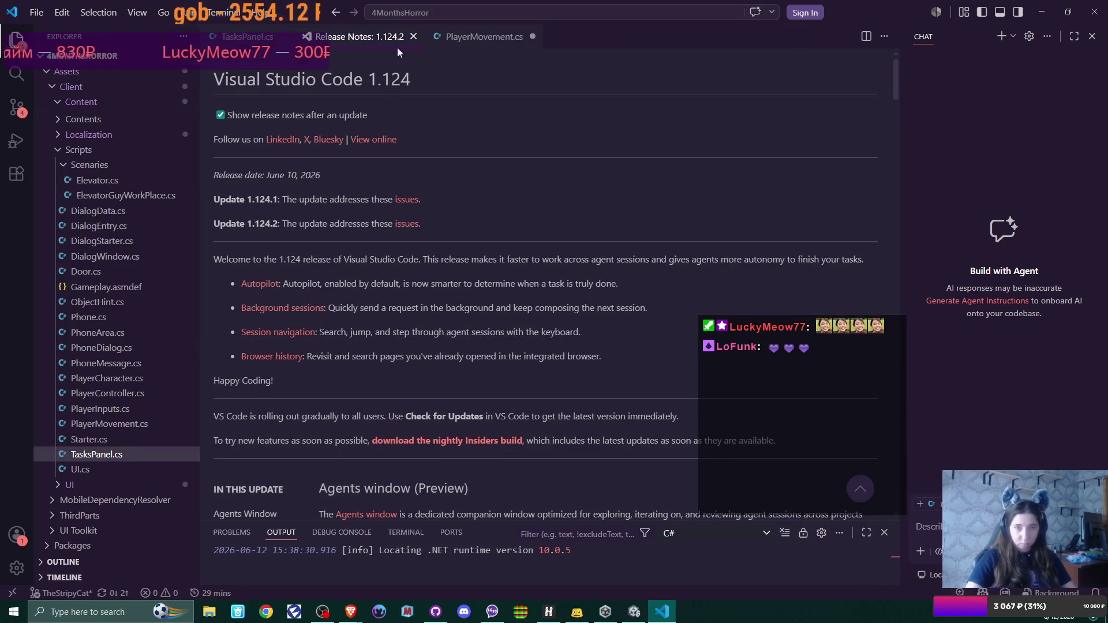
{"action": "left_click", "coordinate": [413, 36]}
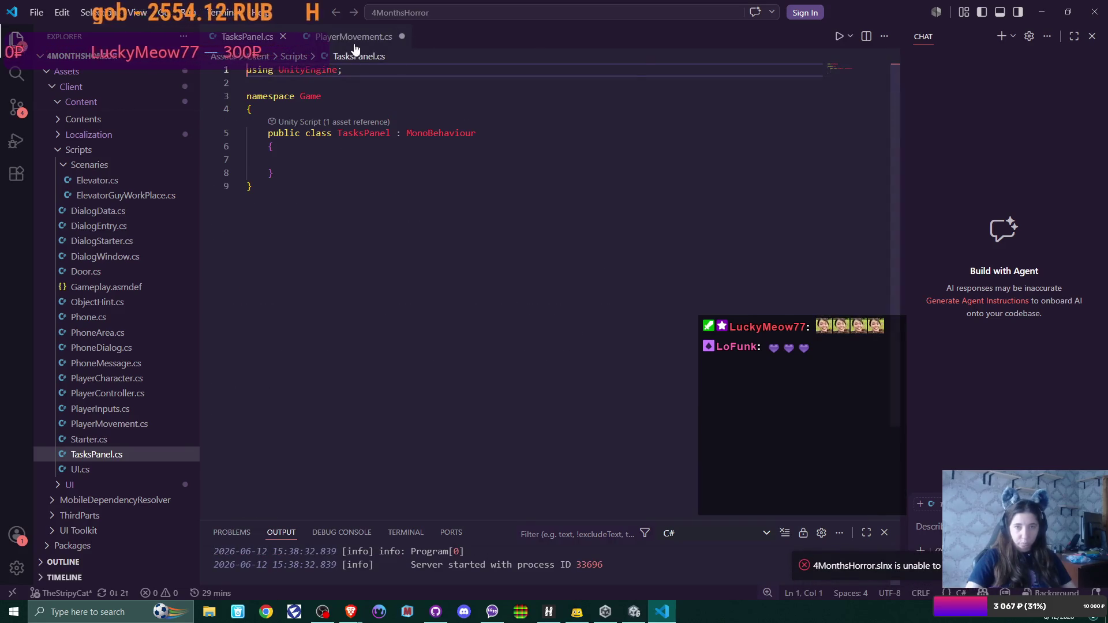
{"action": "left_click", "coordinate": [1095, 11]}
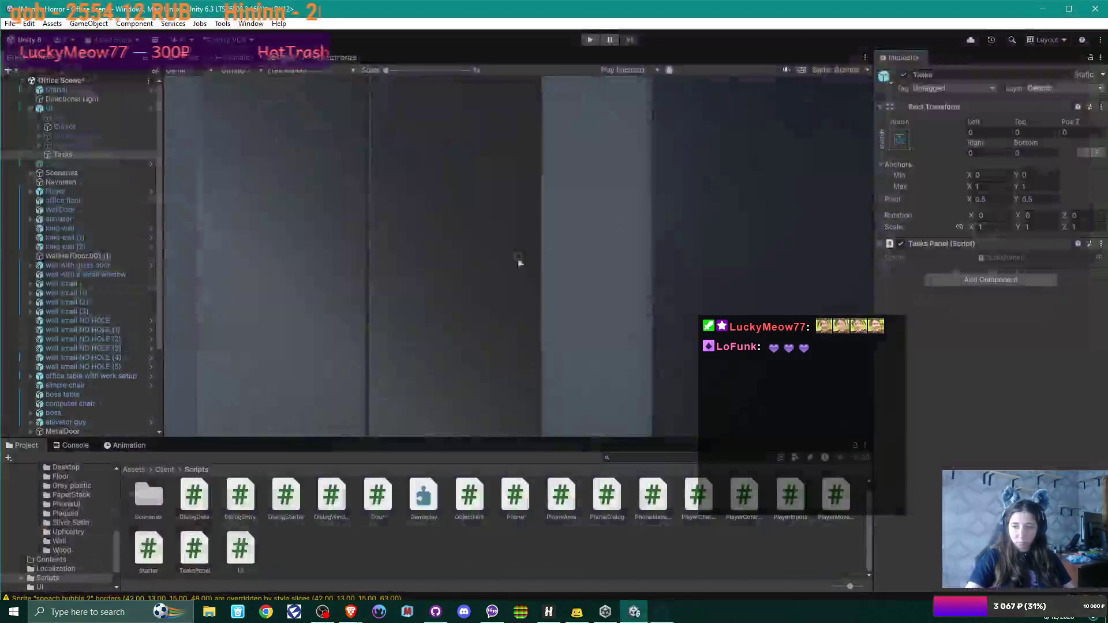
Expand DialogWindow and Bg, then compare the Bg and Text (TMP) object settings
{"action": "left_click", "coordinate": [85, 137]}
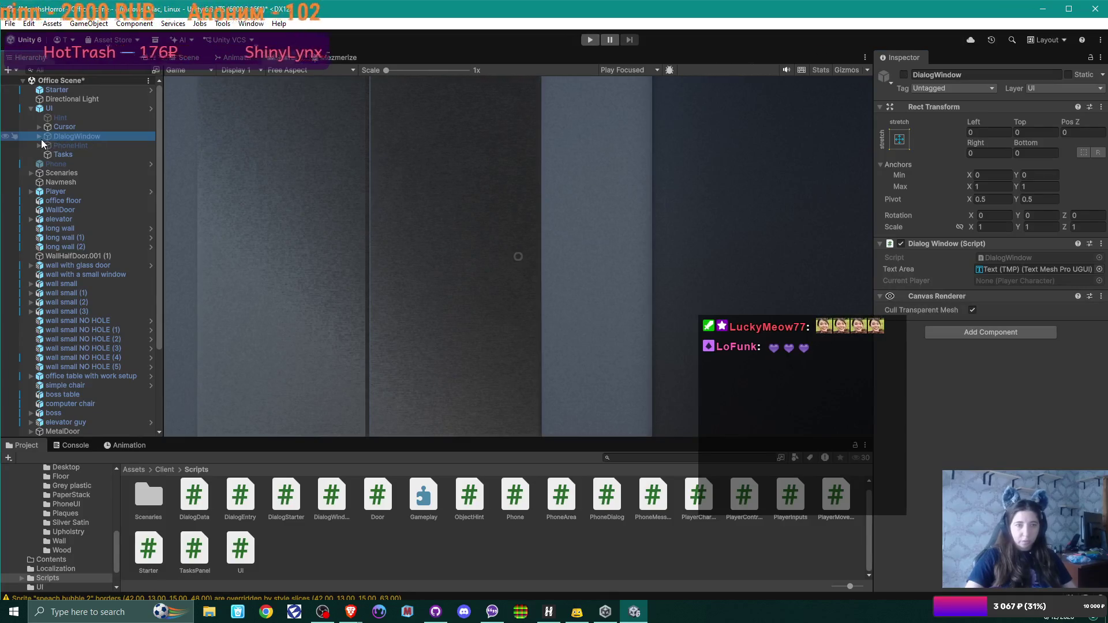
{"action": "left_click", "coordinate": [40, 137]}
{"action": "left_click", "coordinate": [73, 146]}
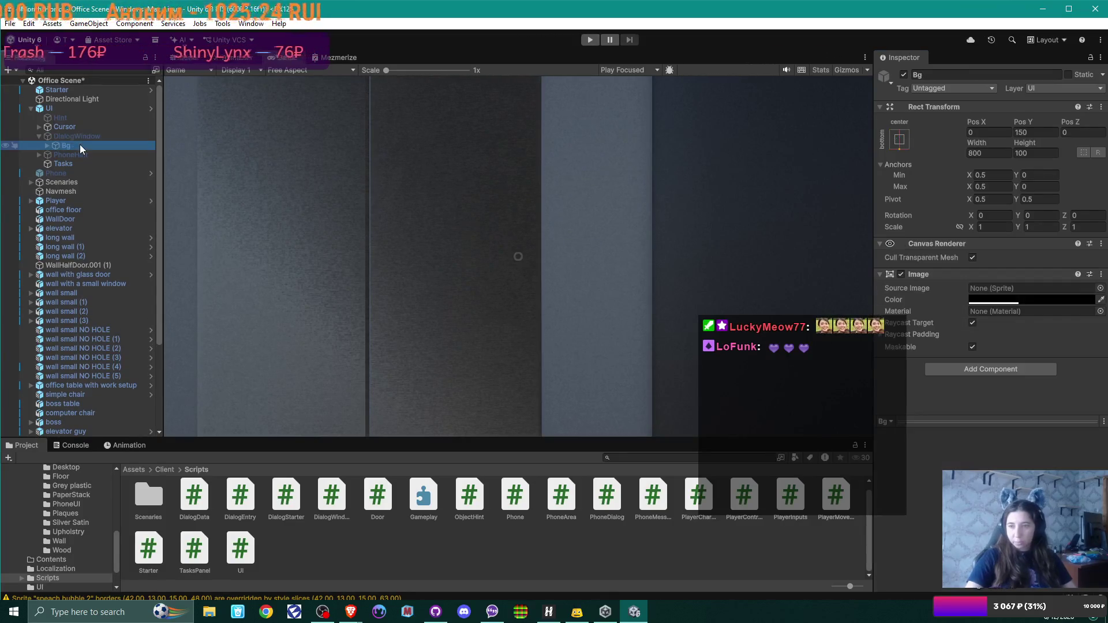
{"action": "left_click", "coordinate": [48, 147]}
{"action": "left_click", "coordinate": [87, 155]}
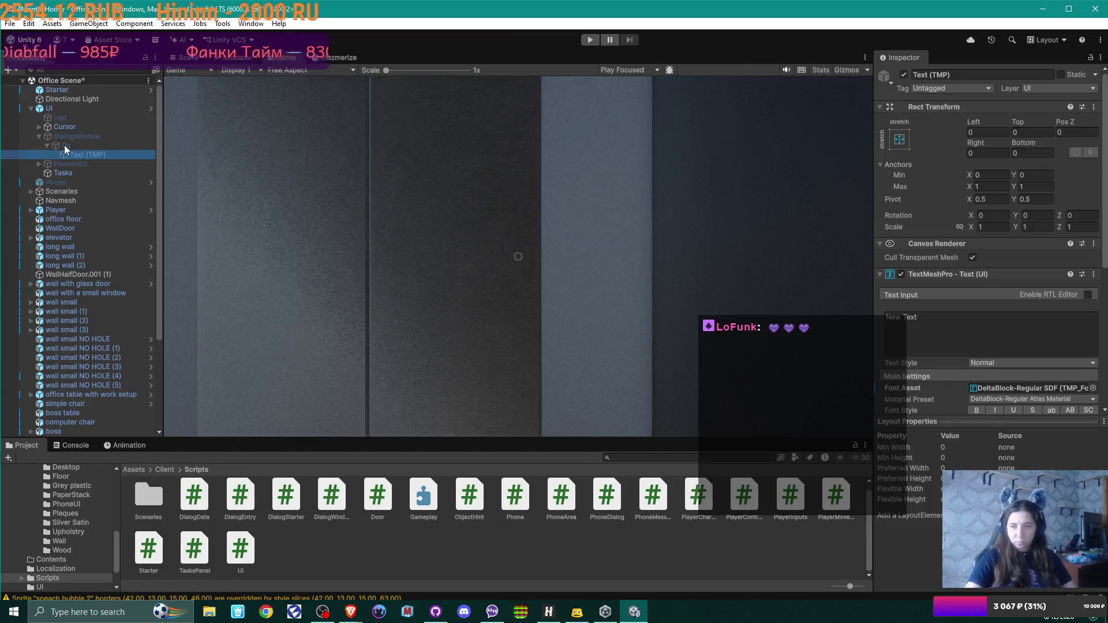
{"action": "left_click", "coordinate": [65, 146]}
{"action": "left_click", "coordinate": [73, 155]}
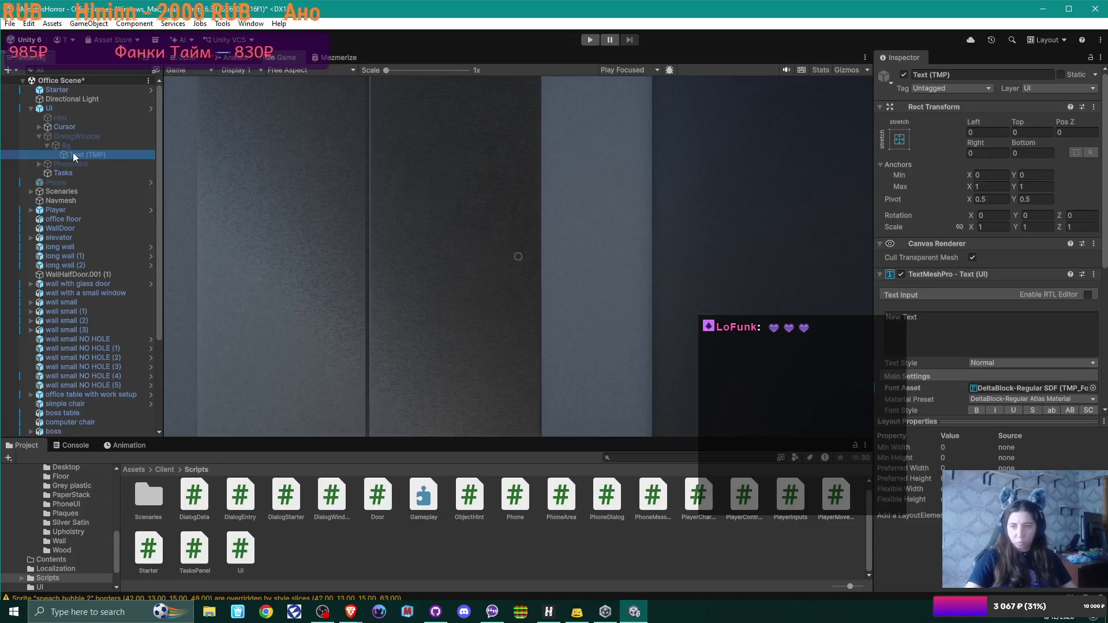
{"action": "left_click", "coordinate": [71, 146]}
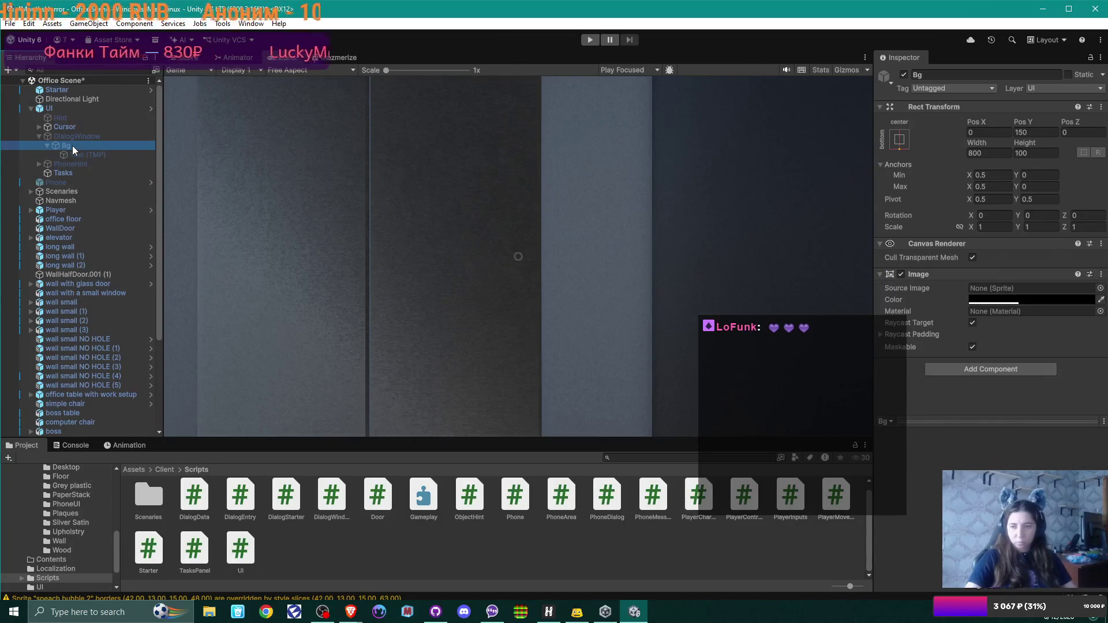
{"action": "left_click", "coordinate": [76, 155]}
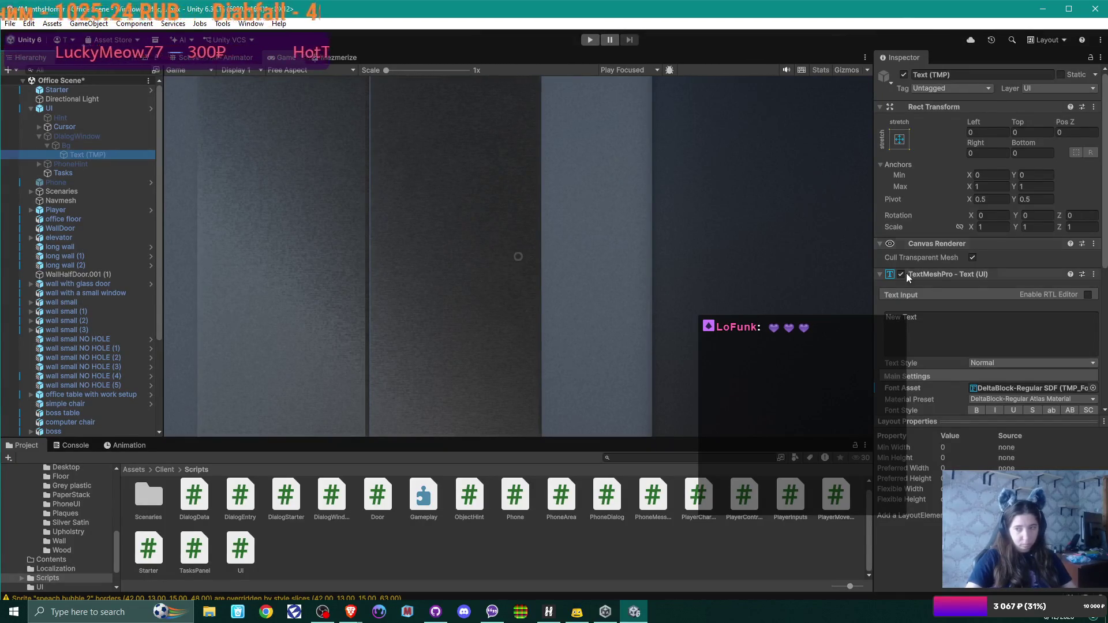
Change the Text (TMP) font size from 50 to 40
{"action": "scroll", "coordinate": [1031, 346], "scroll_direction": "down", "scroll_amount": 10}
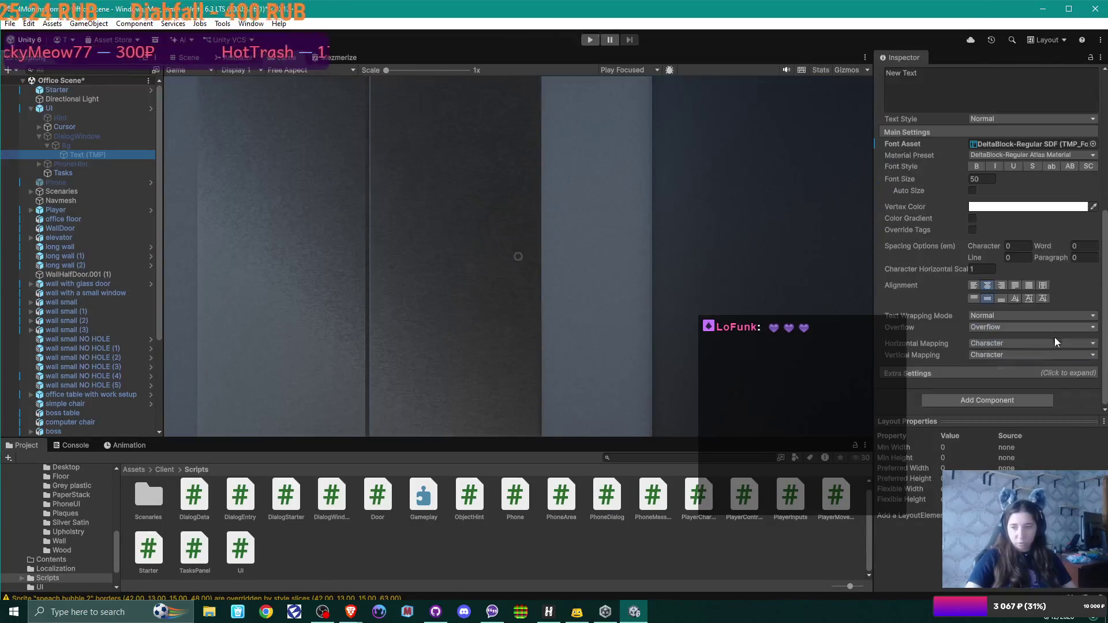
{"action": "scroll", "coordinate": [1031, 421], "scroll_direction": "up", "scroll_amount": 3}
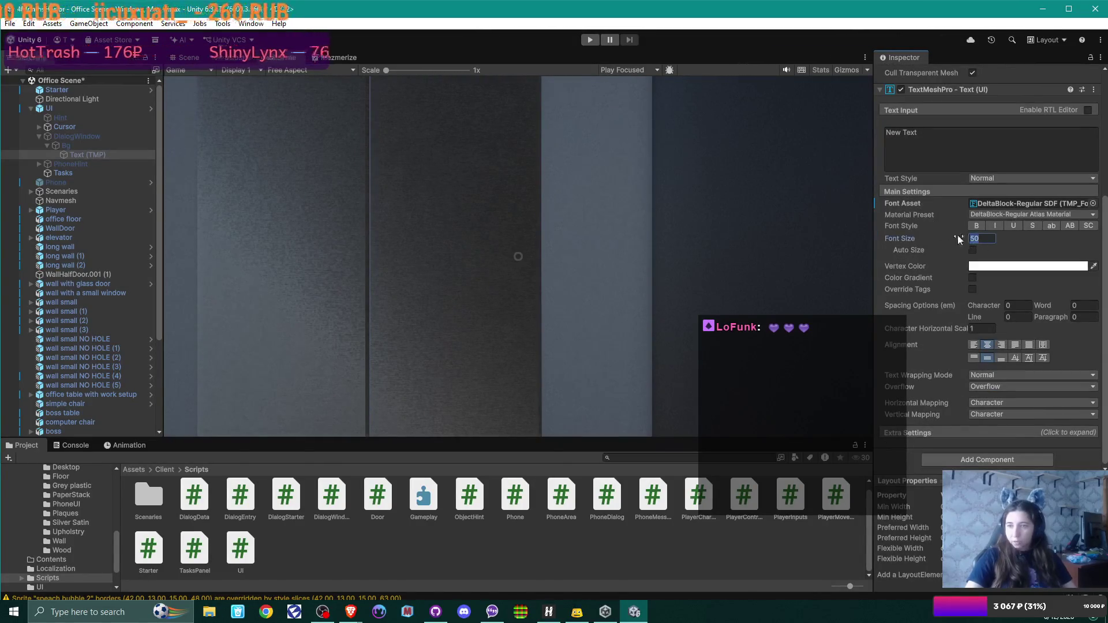
{"action": "type", "text": "40"}
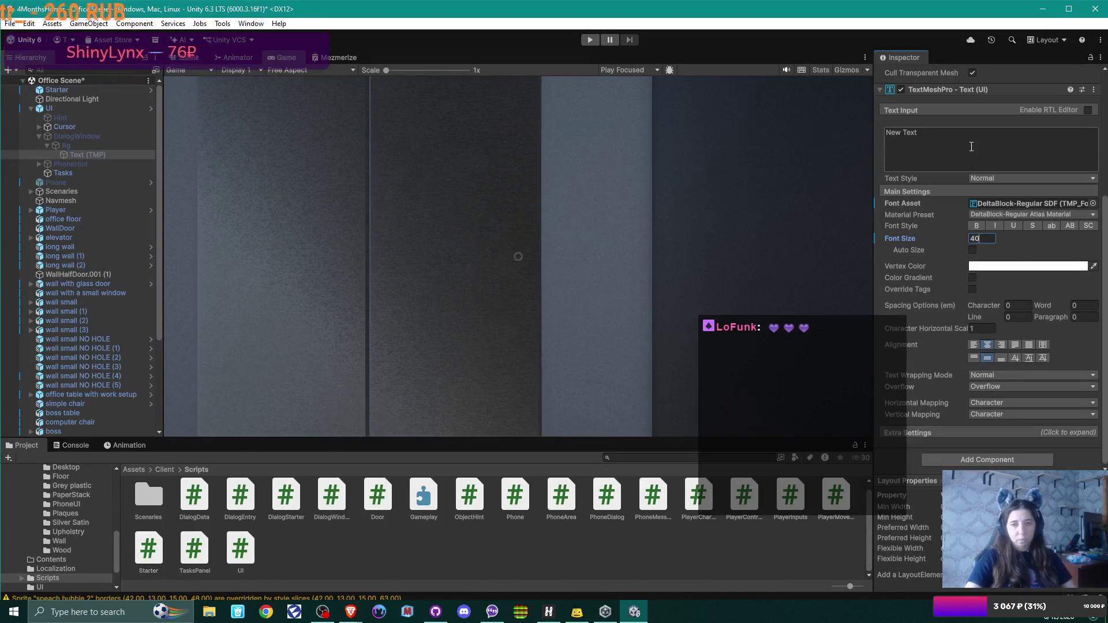
{"action": "left_click", "coordinate": [77, 136]}
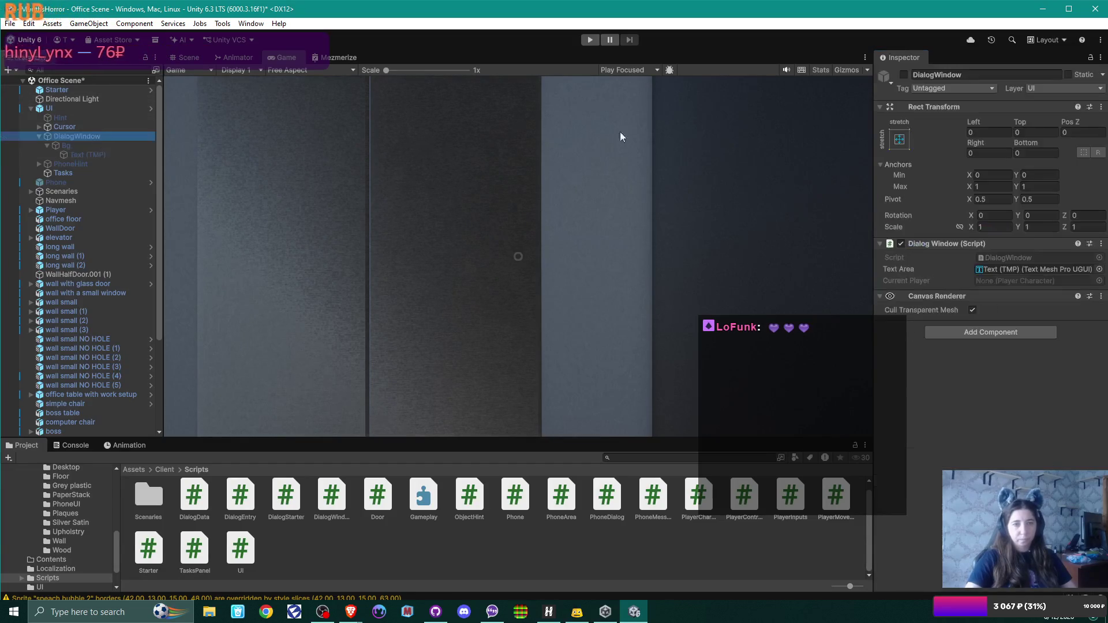
Activate DialogWindow to preview the text and set the Text (TMP) font size to 30
{"action": "left_click", "coordinate": [903, 74]}
{"action": "left_click", "coordinate": [83, 154]}
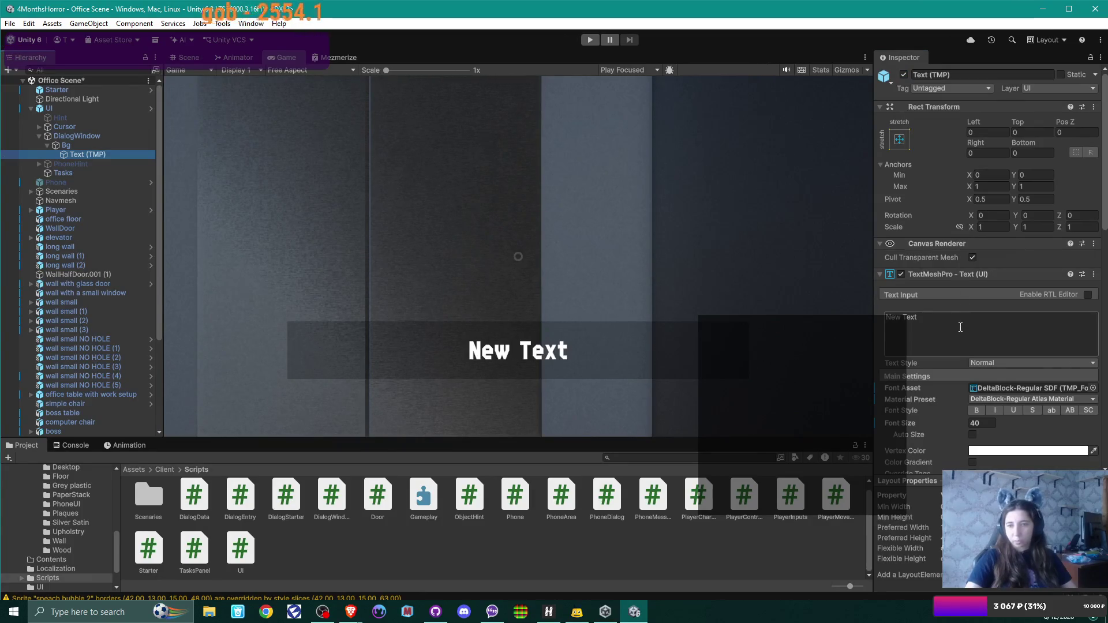
{"action": "left_click", "coordinate": [985, 423]}
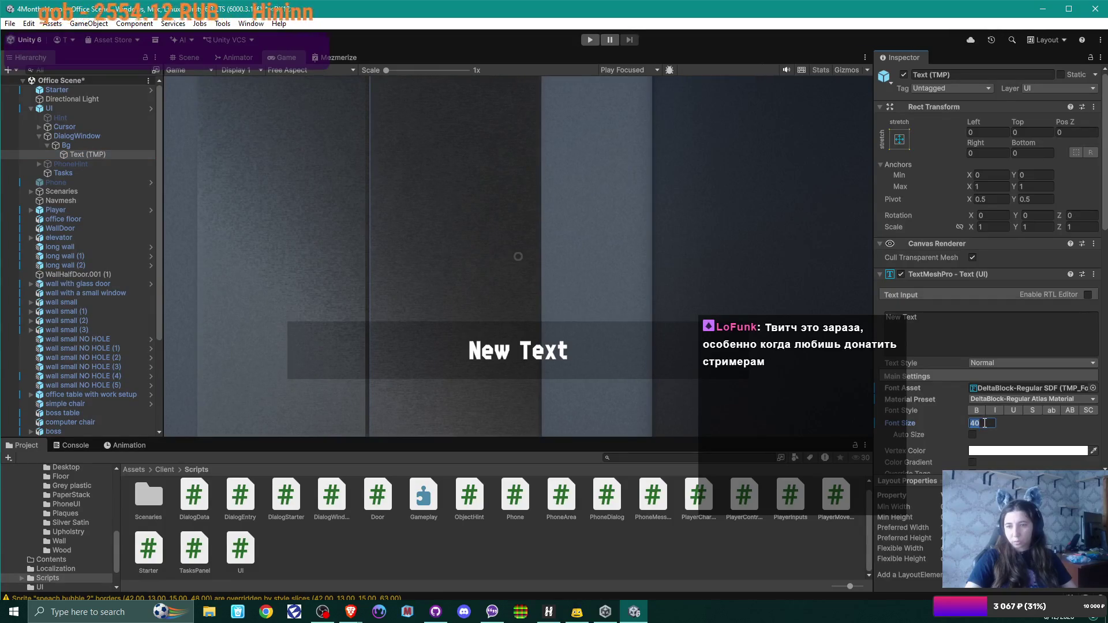
{"action": "type", "text": "35"}
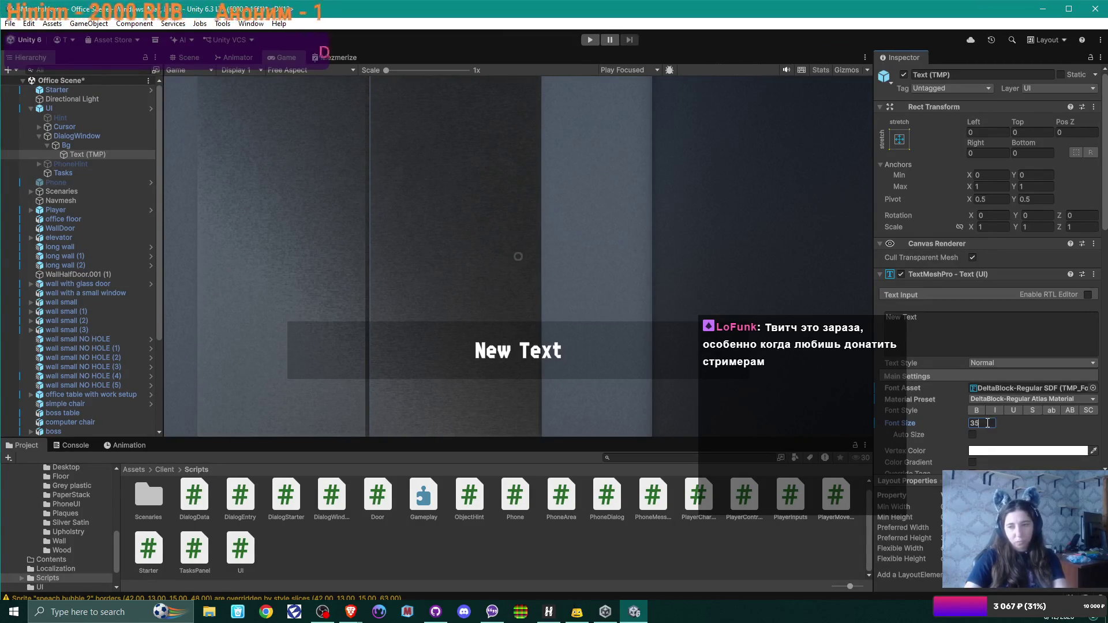
{"action": "type", "text": "30"}
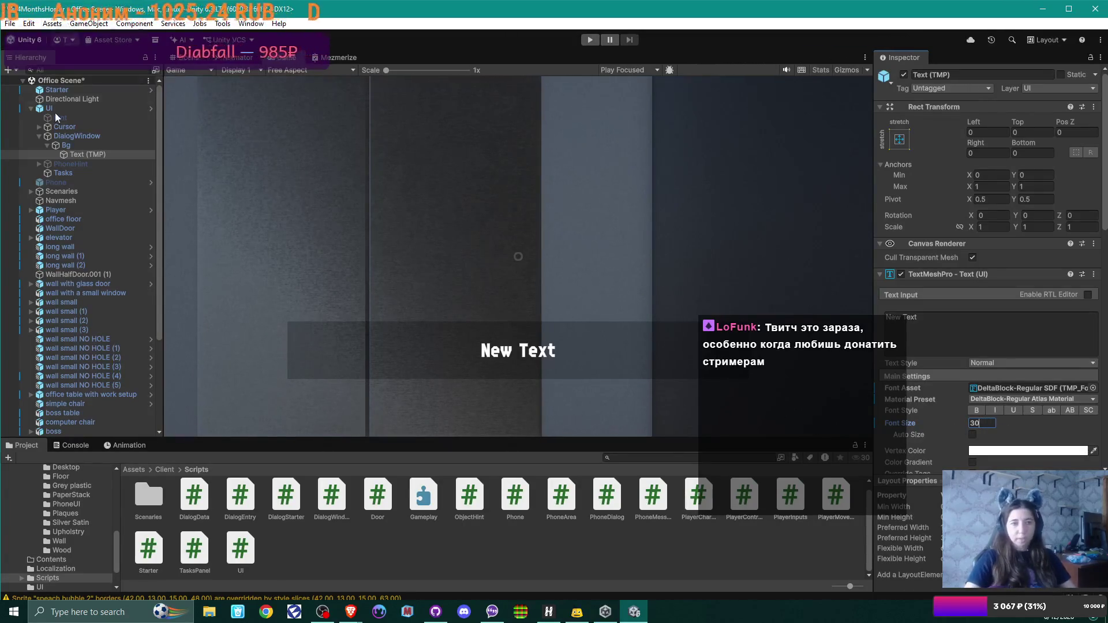
Deactivate DialogWindow, save the Office Scene, and switch to the Miro script in Brave
{"action": "left_click", "coordinate": [77, 136]}
{"action": "left_click", "coordinate": [904, 74]}
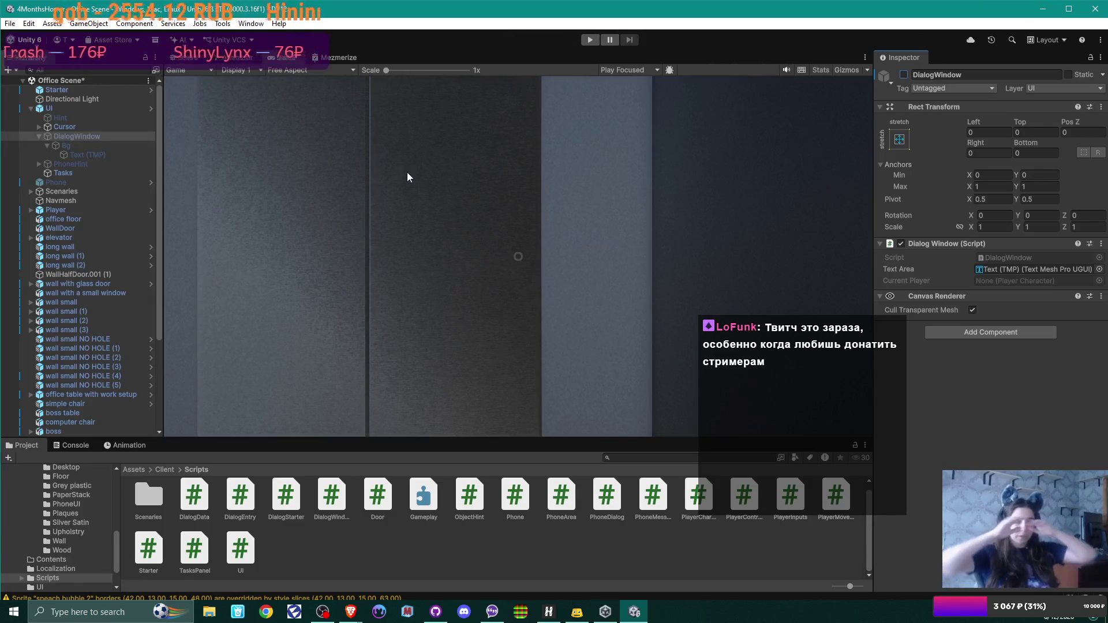
{"action": "key", "text": "ctrl+s"}
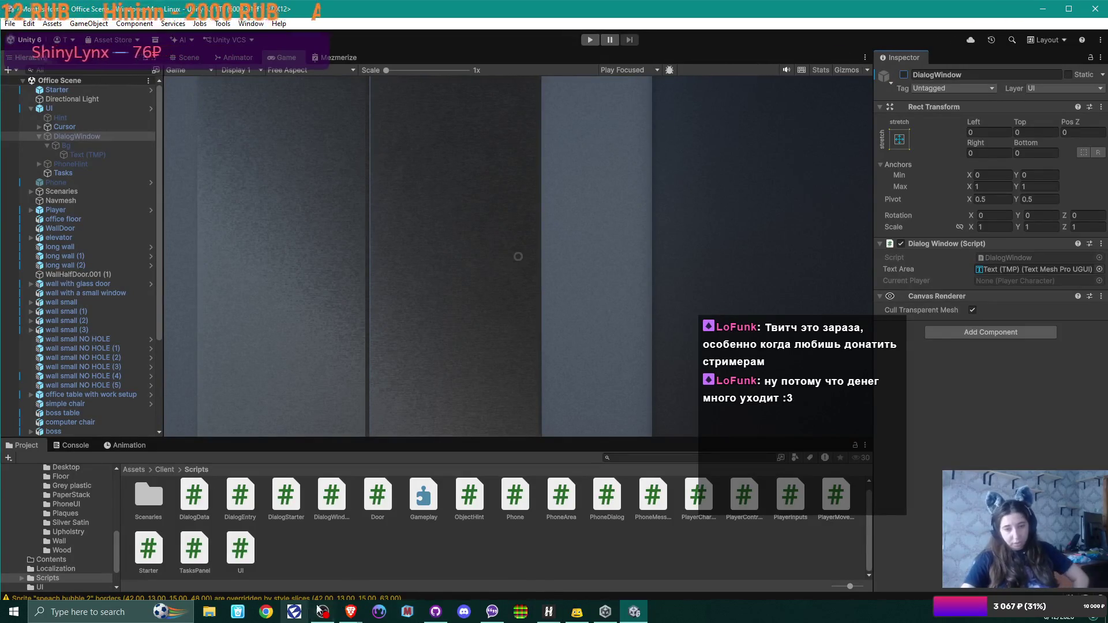
{"action": "left_click", "coordinate": [354, 610]}
{"action": "left_click", "coordinate": [414, 562]}
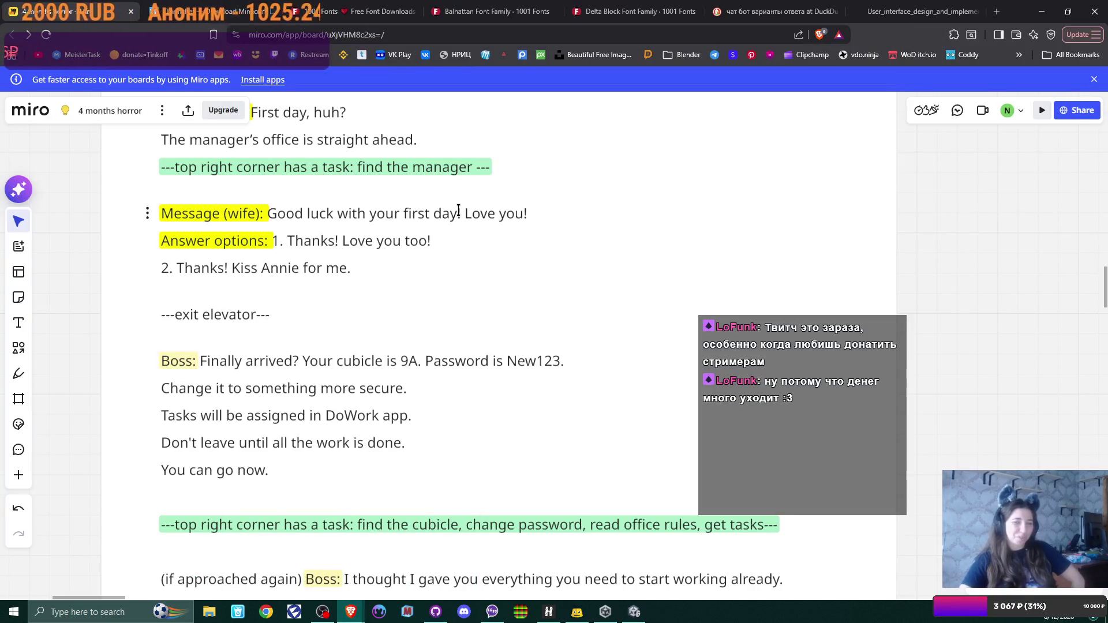
Zoom and pan the Miro board through the Boss and wife script lines, then return to Unity
{"action": "scroll", "coordinate": [421, 213], "scroll_direction": "down", "scroll_amount": 2}
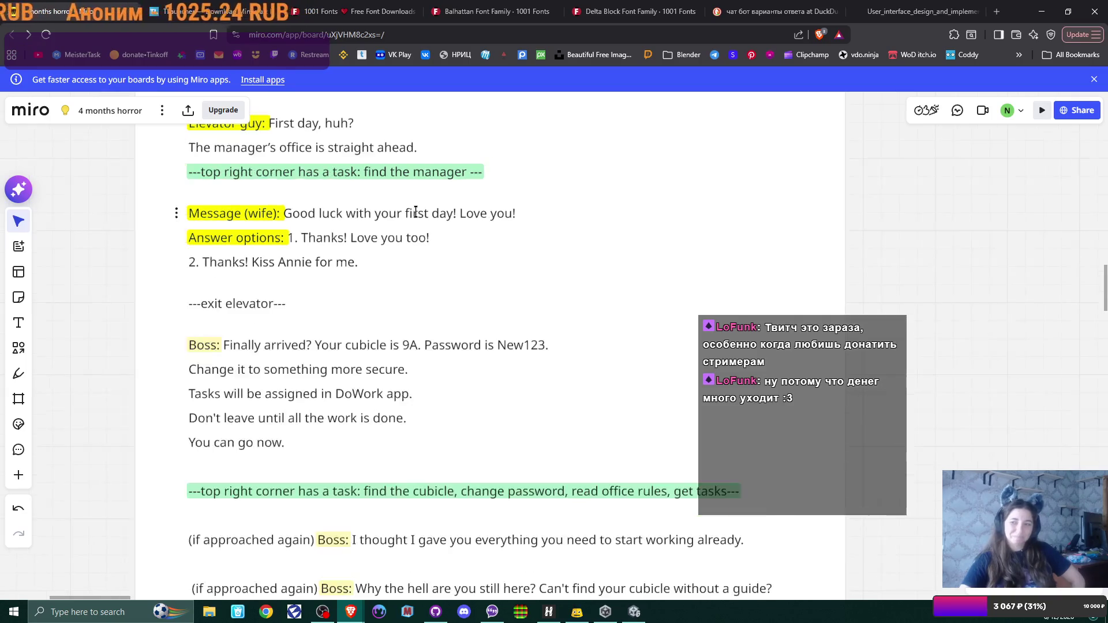
{"action": "scroll", "coordinate": [414, 213], "scroll_direction": "up", "scroll_amount": 1}
{"action": "scroll", "coordinate": [421, 215], "scroll_direction": "down", "scroll_amount": 1}
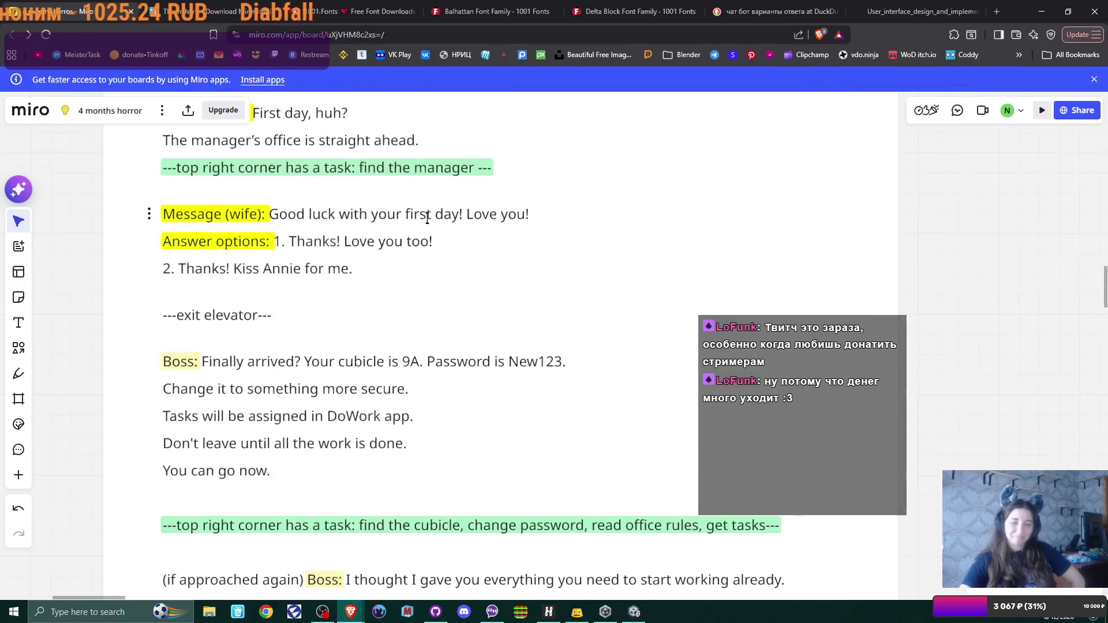
{"action": "scroll", "coordinate": [427, 218], "scroll_direction": "down", "scroll_amount": 1}
{"action": "mouse_move", "coordinate": [427, 218]}
{"action": "left_mouse_down"}
{"action": "mouse_move", "coordinate": [463, 426]}
{"action": "mouse_move", "coordinate": [471, 290]}
{"action": "mouse_move", "coordinate": [483, 288]}
{"action": "left_mouse_up"}
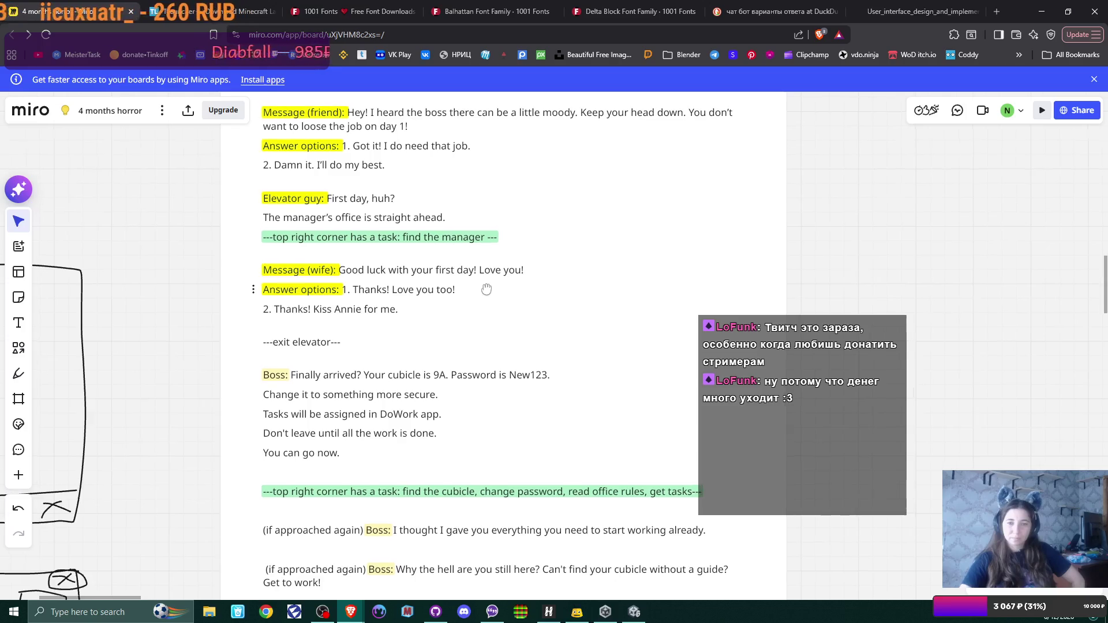
{"action": "left_click_drag", "start_coordinate": [484, 289], "coordinate": [498, 290]}
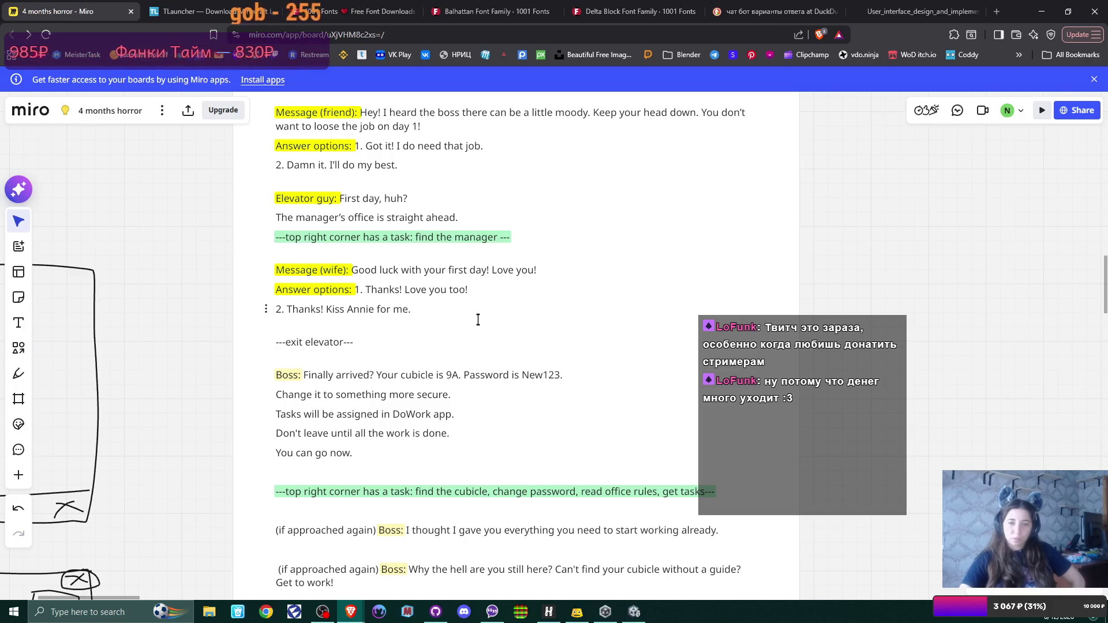
{"action": "scroll", "coordinate": [477, 317], "scroll_direction": "down", "scroll_amount": 2}
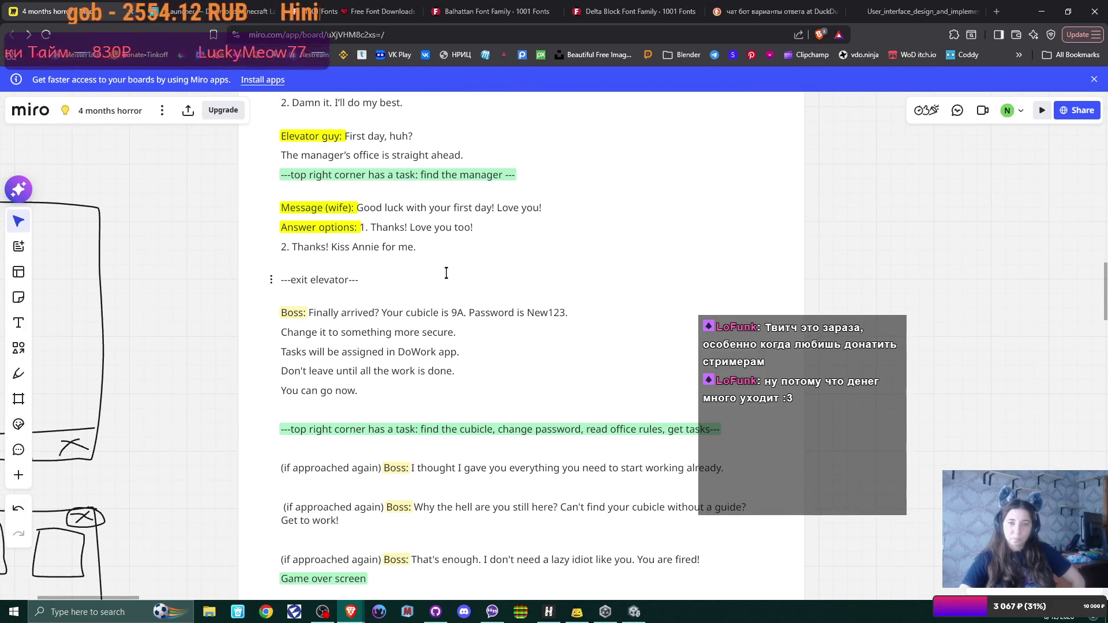
{"action": "scroll", "coordinate": [439, 207], "scroll_direction": "down", "scroll_amount": 3}
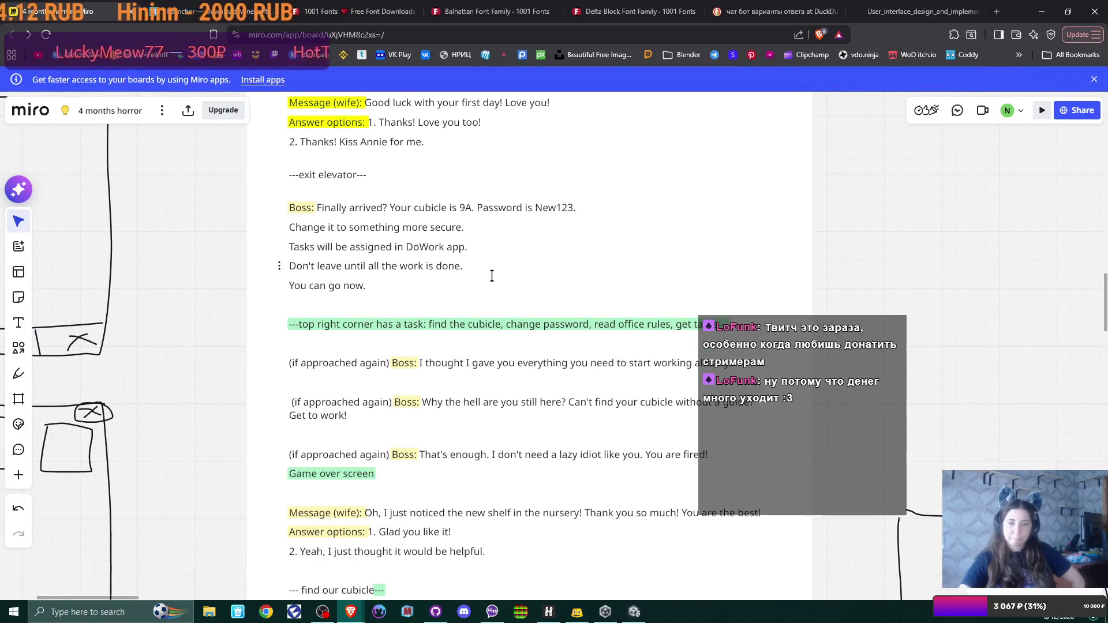
{"action": "left_click_drag", "start_coordinate": [492, 275], "coordinate": [461, 296]}
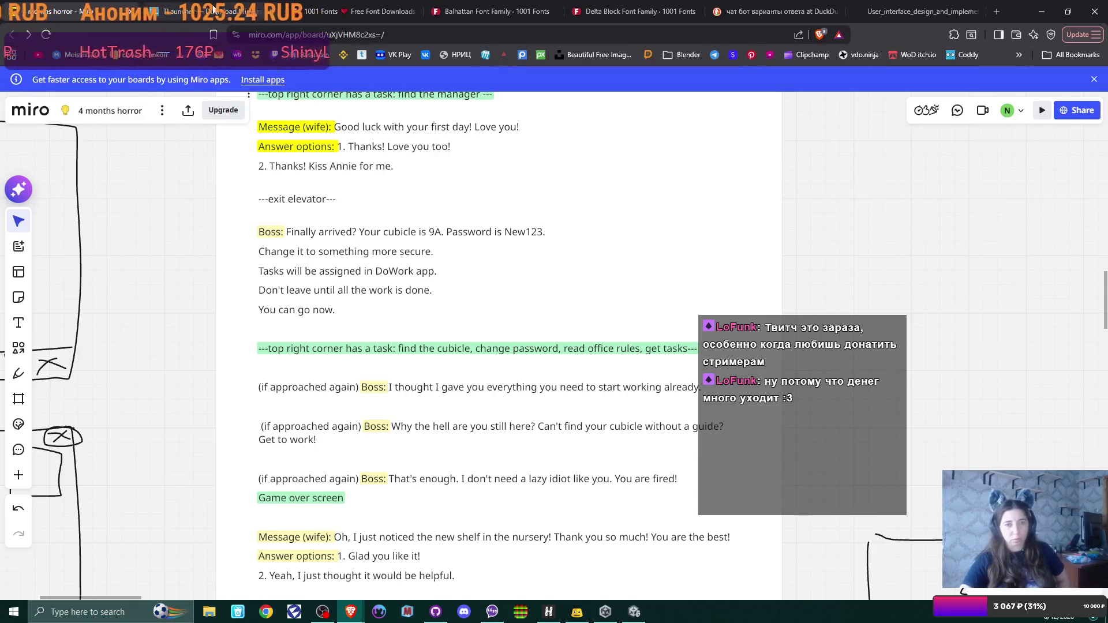
{"action": "left_click", "coordinate": [634, 613]}
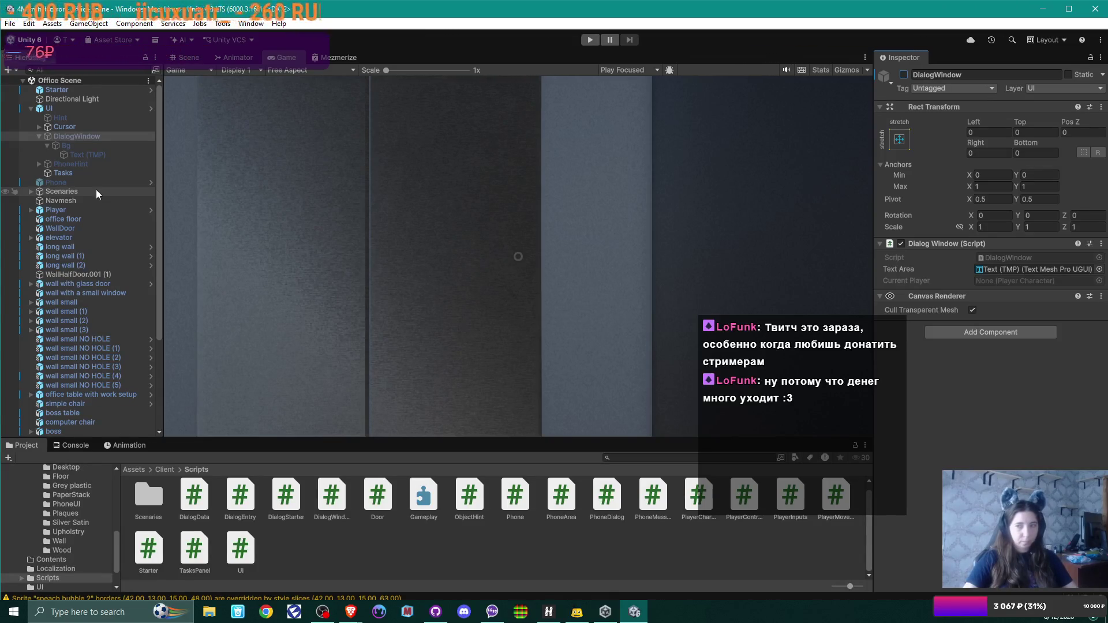
Select elevator guy and collapse its Nav Mesh Agent component in the Inspector
{"action": "scroll", "coordinate": [97, 193], "scroll_direction": "down", "scroll_amount": 5}
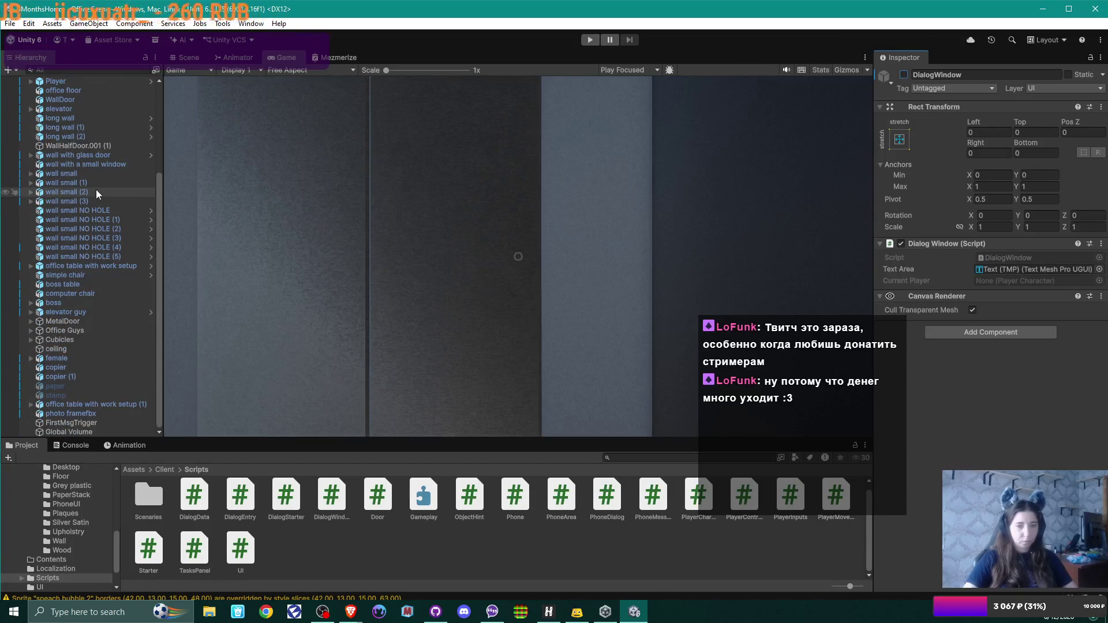
{"action": "scroll", "coordinate": [97, 194], "scroll_direction": "up", "scroll_amount": 5}
{"action": "scroll", "coordinate": [97, 194], "scroll_direction": "down", "scroll_amount": 5}
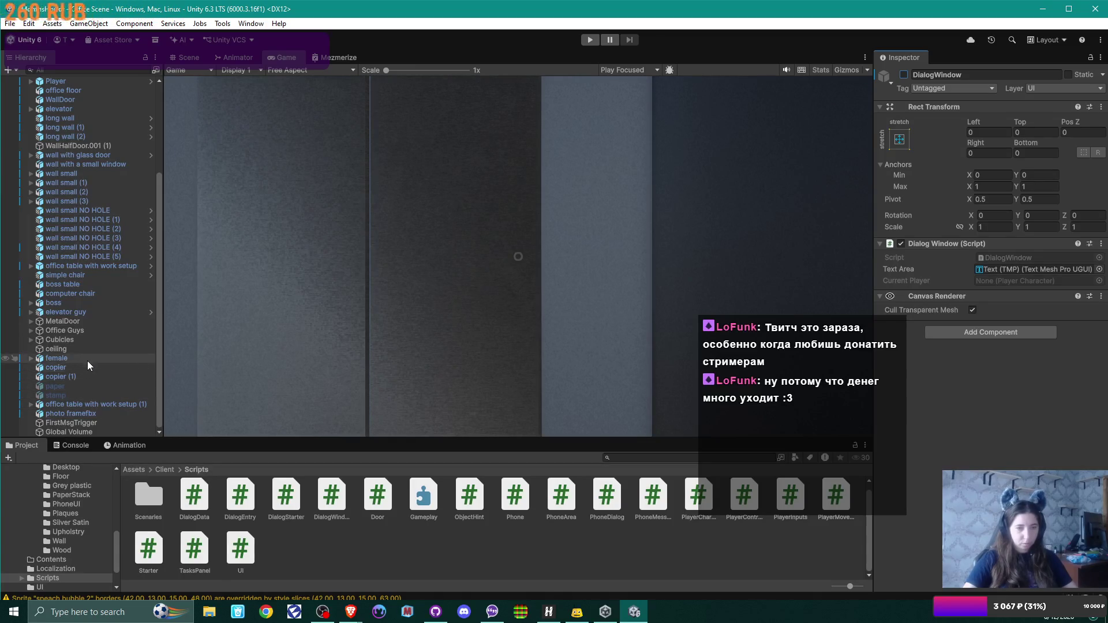
{"action": "left_click", "coordinate": [86, 313]}
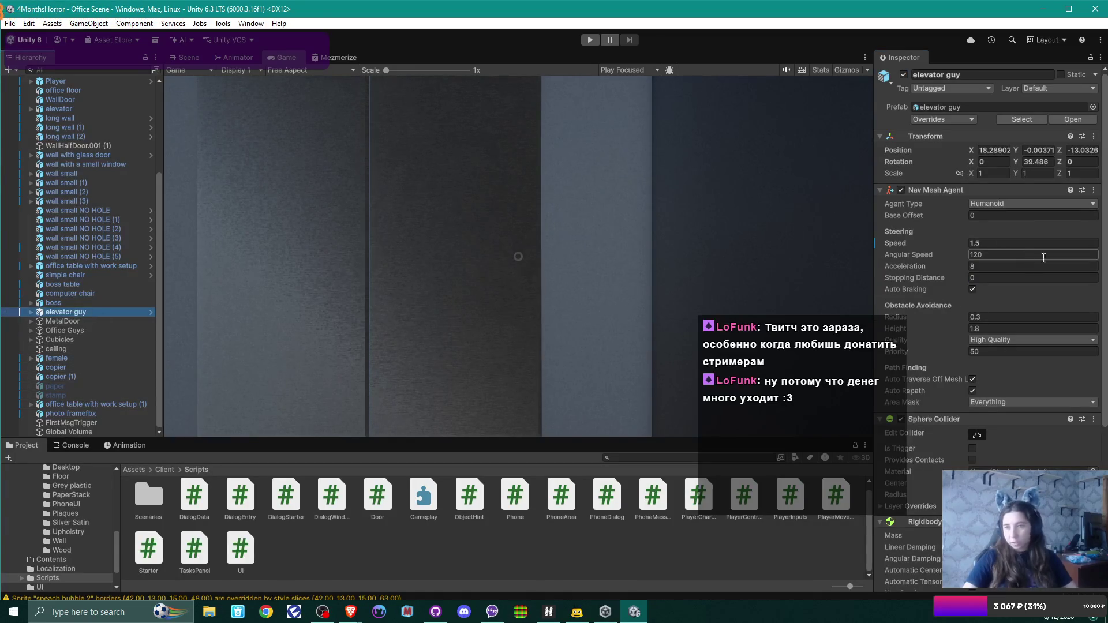
{"action": "left_click", "coordinate": [879, 191]}
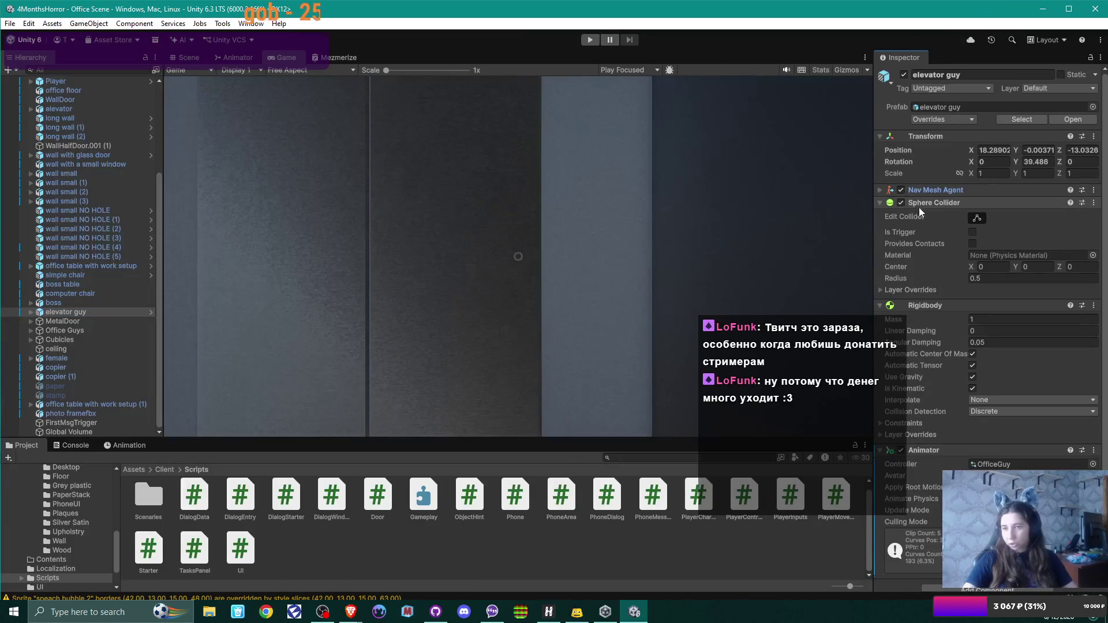
Expand Scenaries in the Hierarchy to reveal Scenario1
{"action": "scroll", "coordinate": [937, 312], "scroll_direction": "down", "scroll_amount": 1}
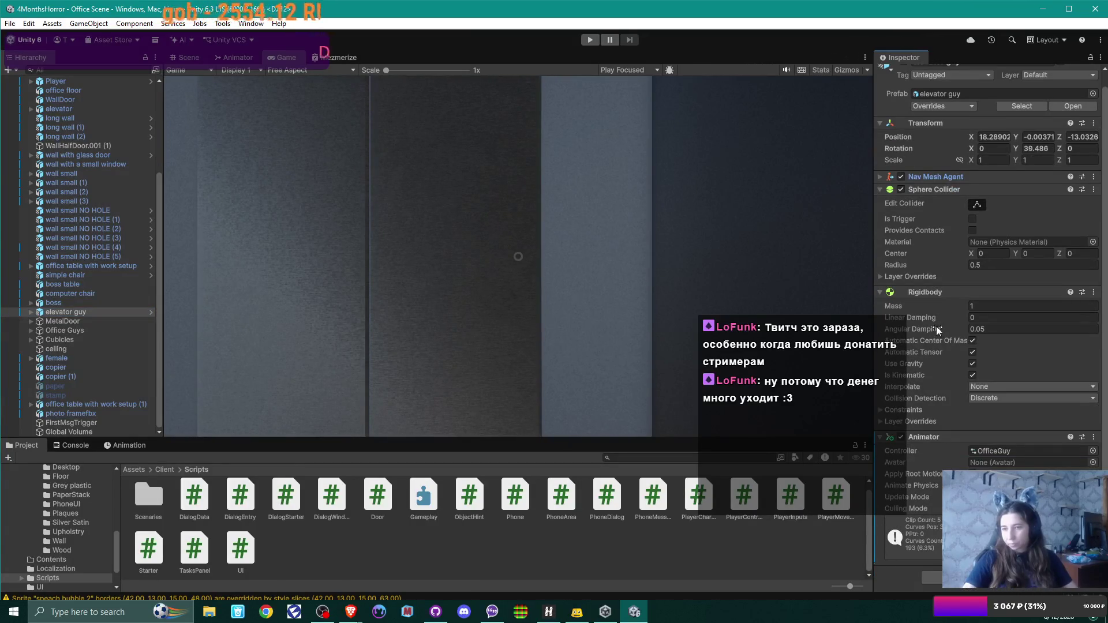
{"action": "scroll", "coordinate": [115, 197], "scroll_direction": "up", "scroll_amount": 5}
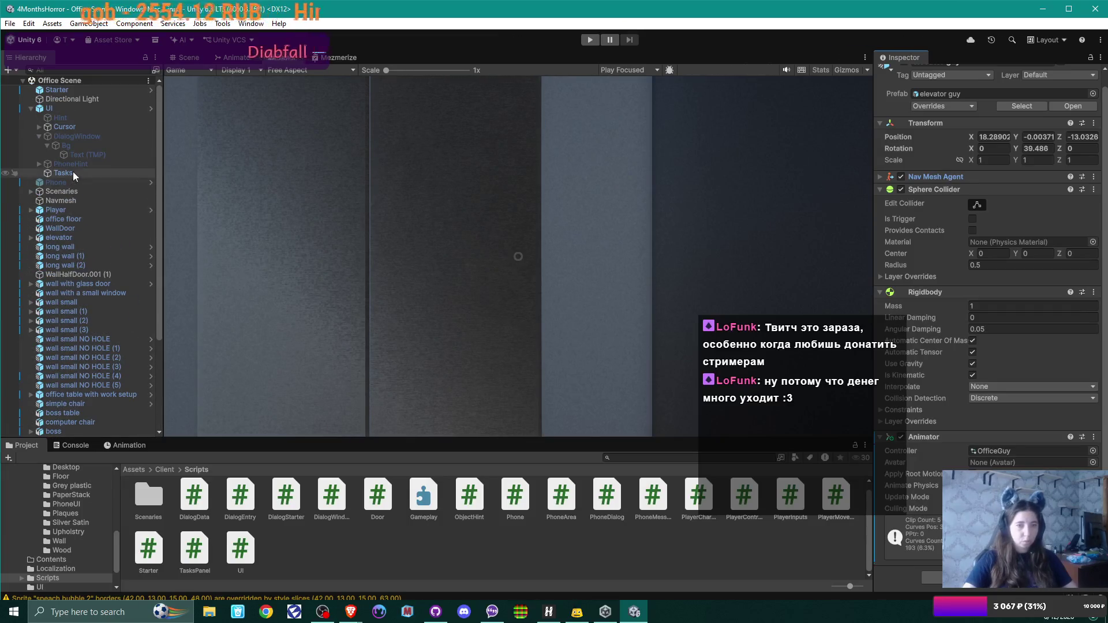
{"action": "left_click", "coordinate": [32, 192]}
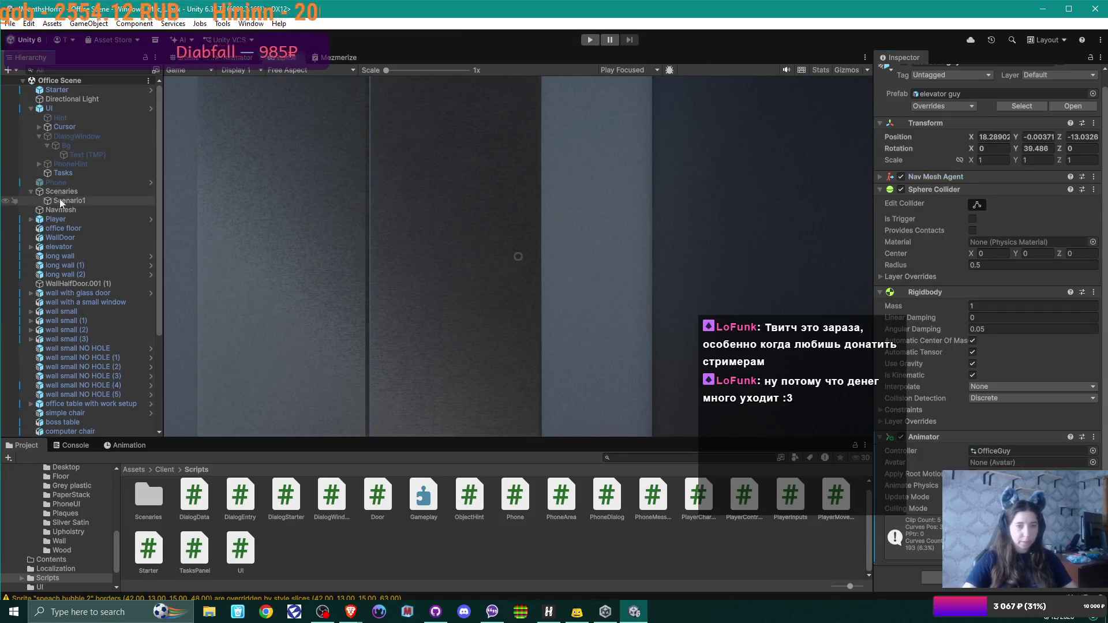
Ping DebugDialog from Scenario1's First Dialog field and view its Elevator_Guy_1 and Elevator_Guy_2 entries
{"action": "left_click", "coordinate": [61, 202]}
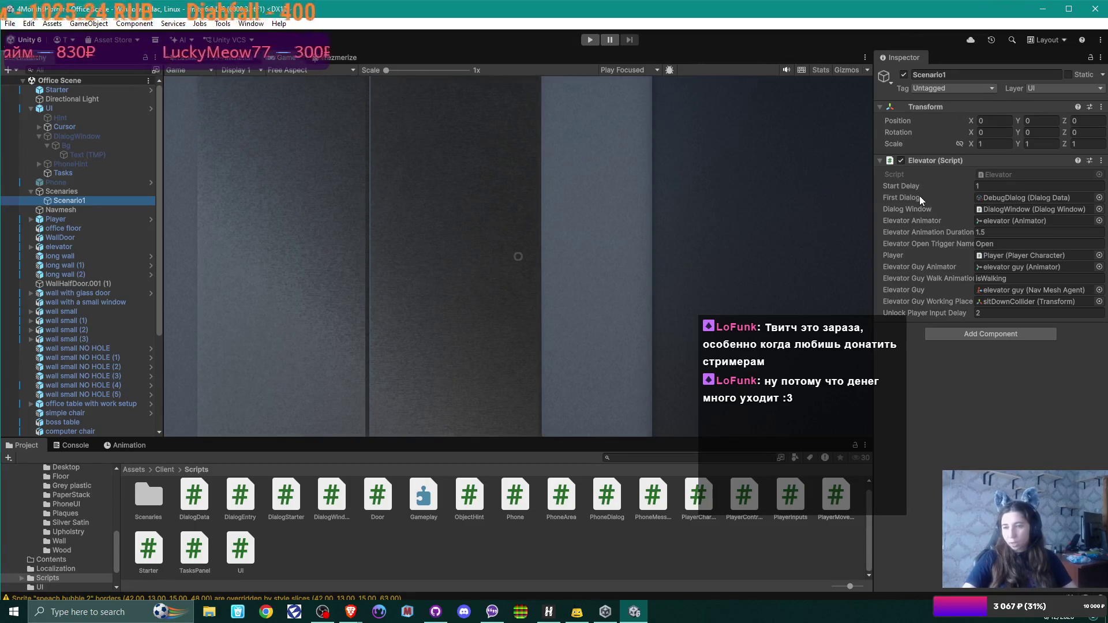
{"action": "left_click", "coordinate": [1016, 200]}
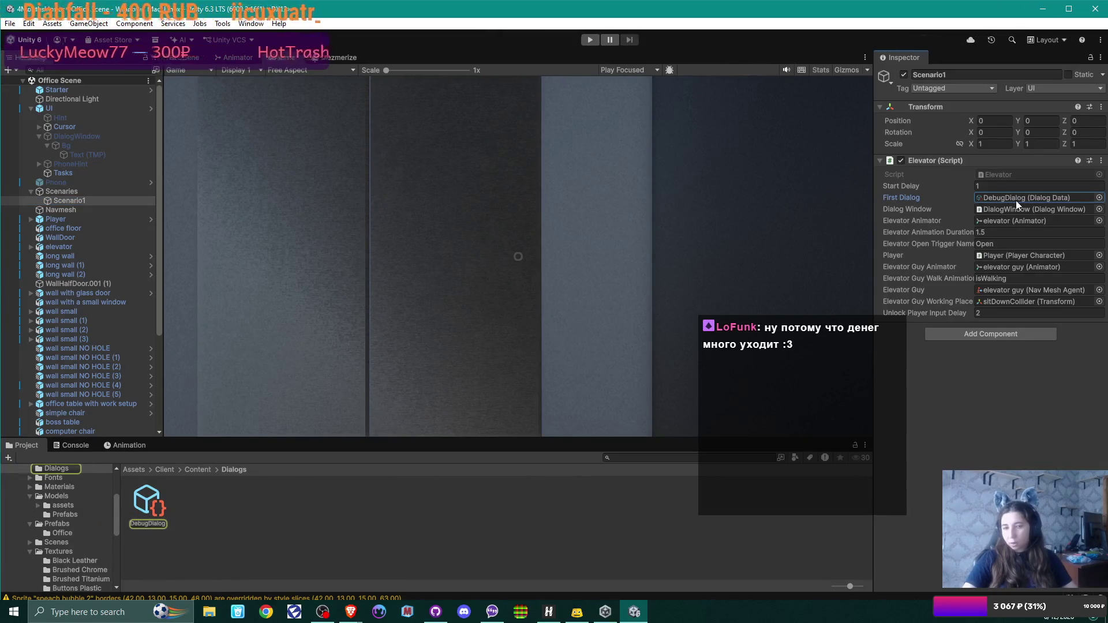
{"action": "left_click", "coordinate": [150, 504]}
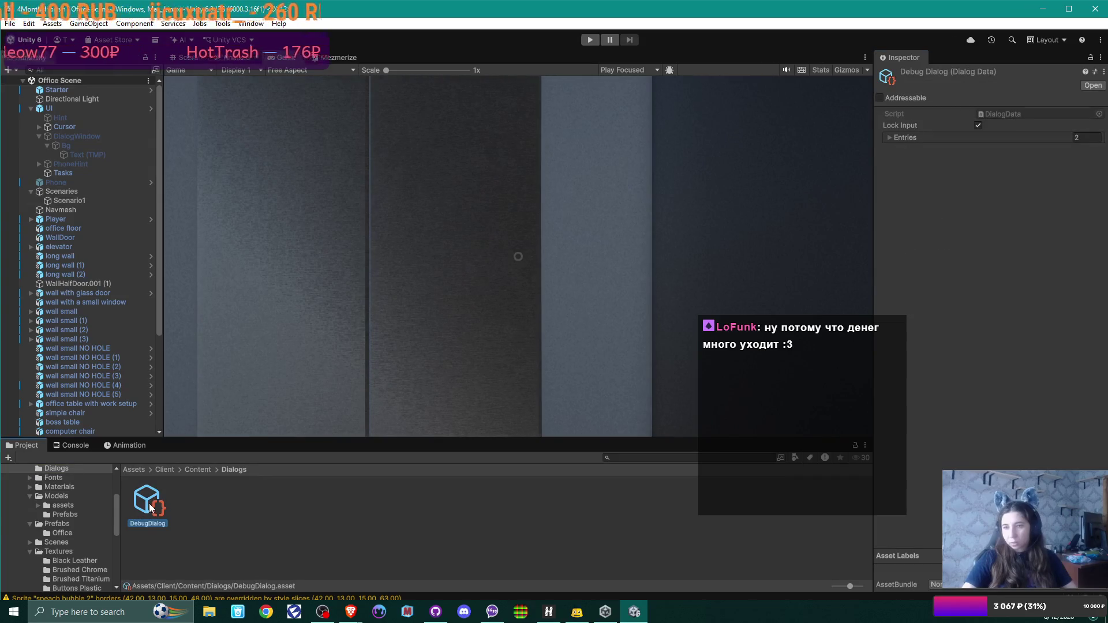
{"action": "left_click", "coordinate": [891, 139]}
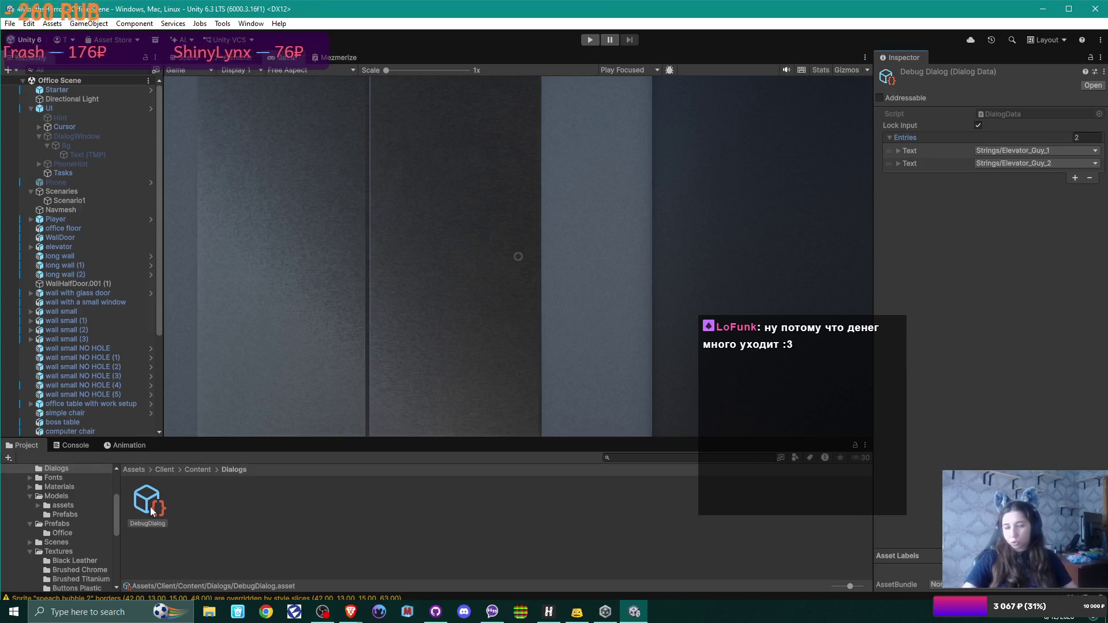
{"action": "right_click", "coordinate": [199, 508]}
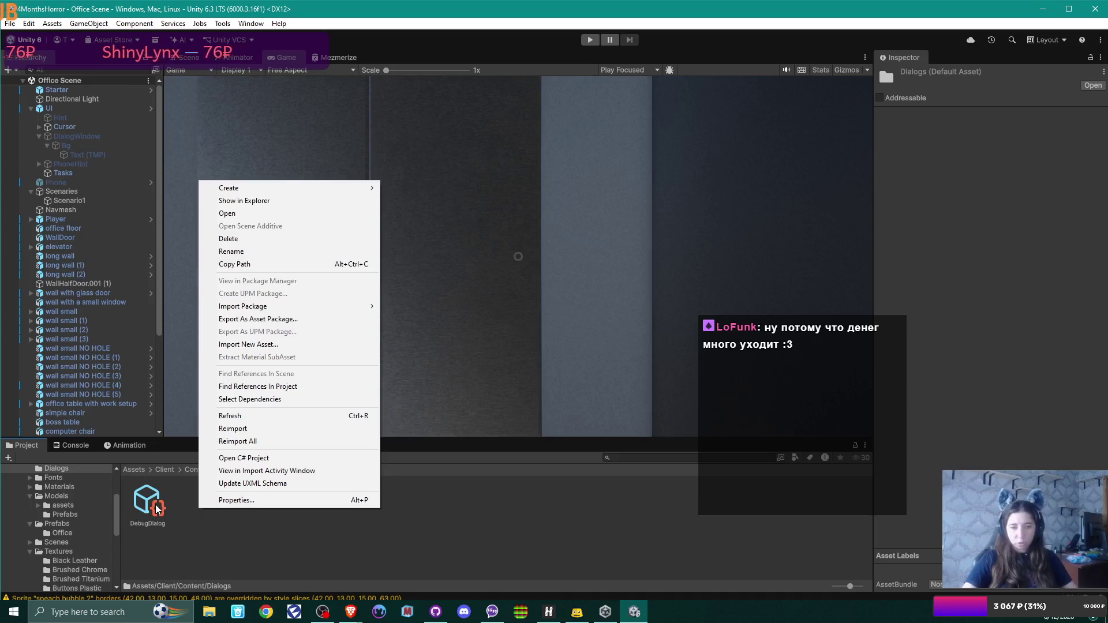
{"action": "left_click", "coordinate": [155, 508]}
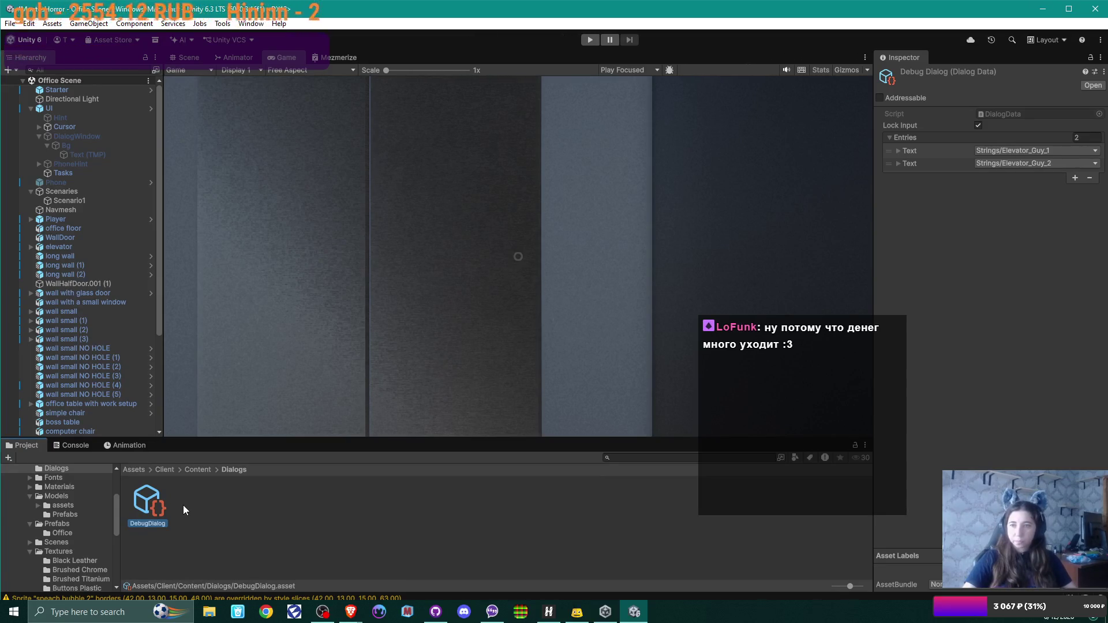
Create a Game > Dialog asset in the Dialogs folder named BossDialog
{"action": "right_click", "coordinate": [240, 513]}
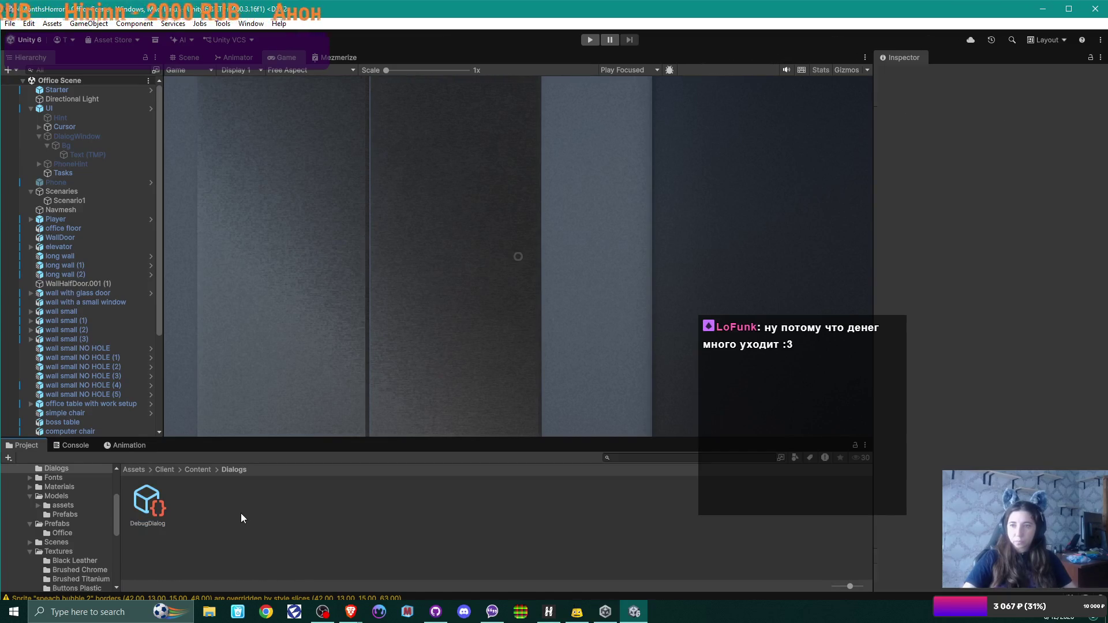
{"action": "mouse_move", "coordinate": [331, 191]}
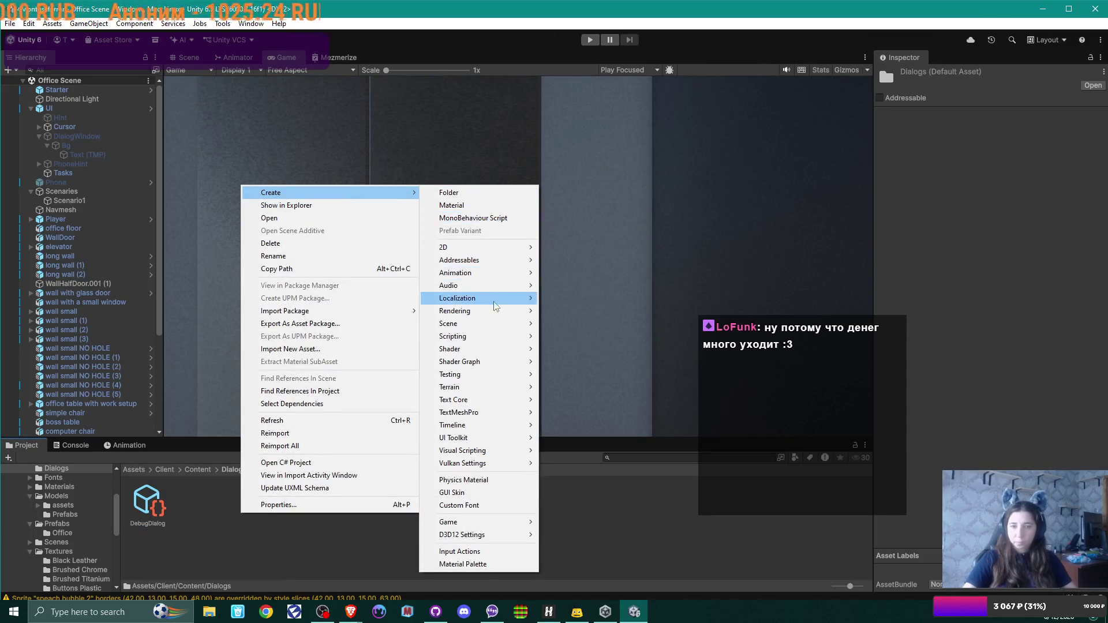
{"action": "mouse_move", "coordinate": [491, 341]}
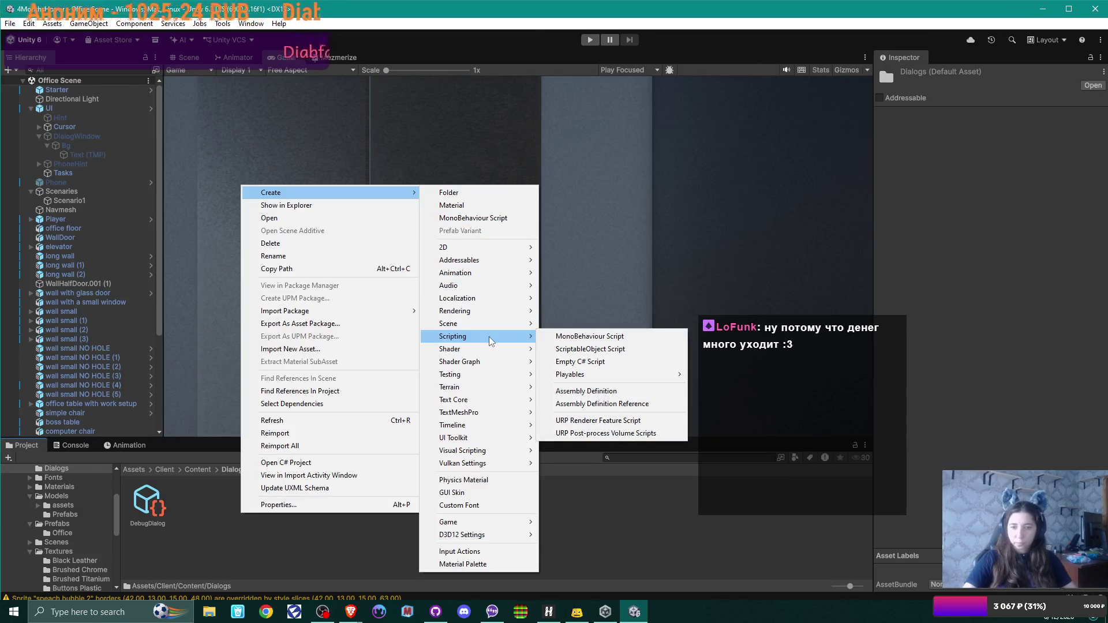
{"action": "mouse_move", "coordinate": [475, 523]}
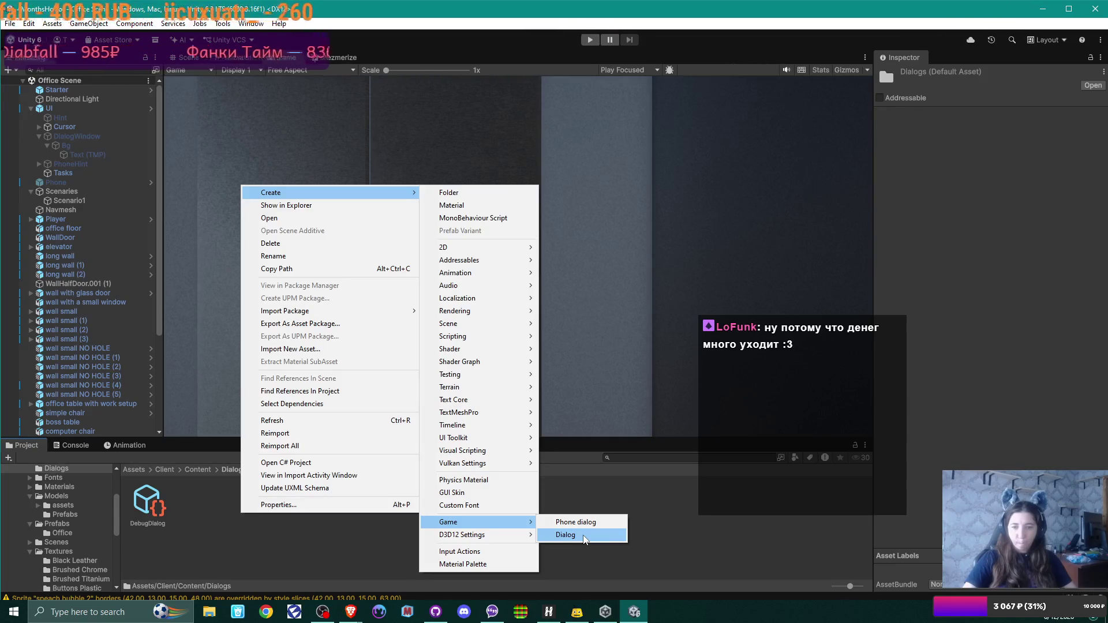
{"action": "left_click", "coordinate": [583, 536]}
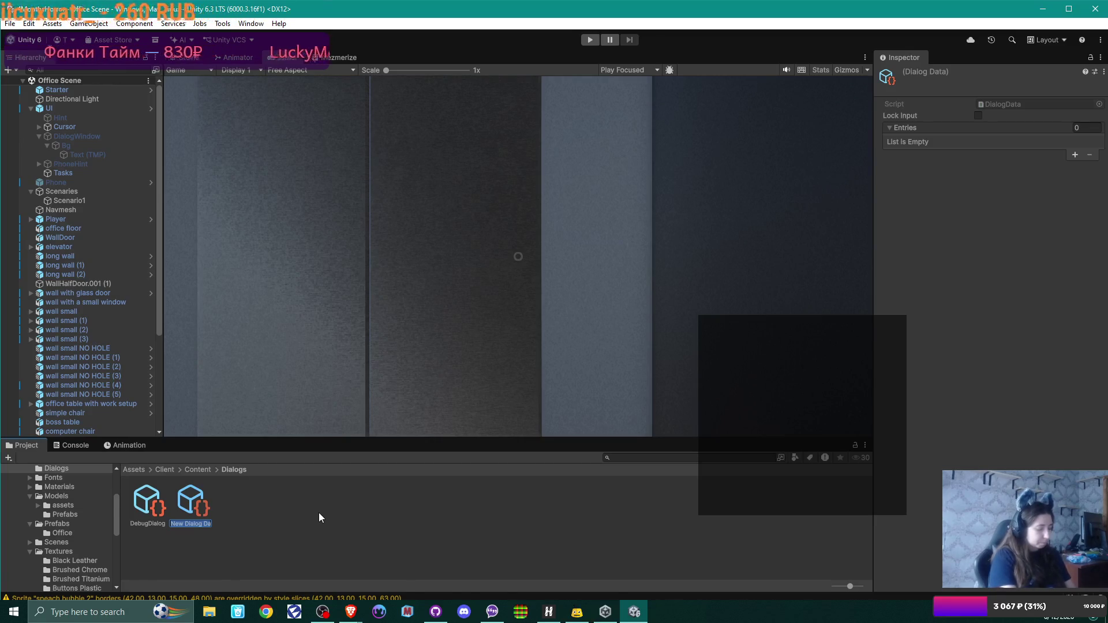
{"action": "type", "text": "Eoss"}
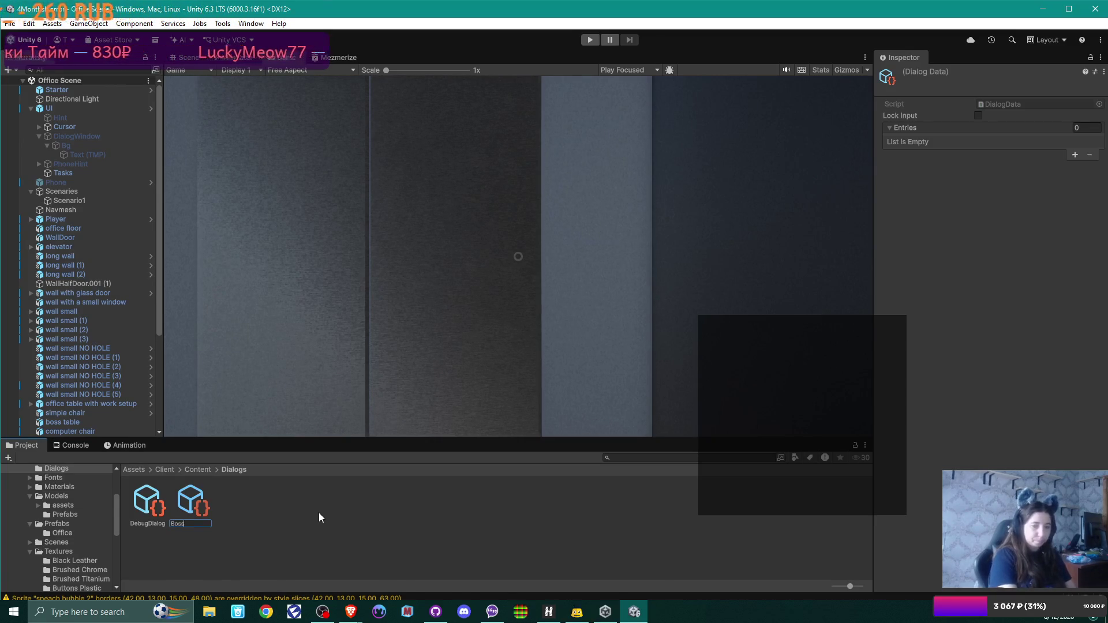
{"action": "type", "text": "Dialo"}
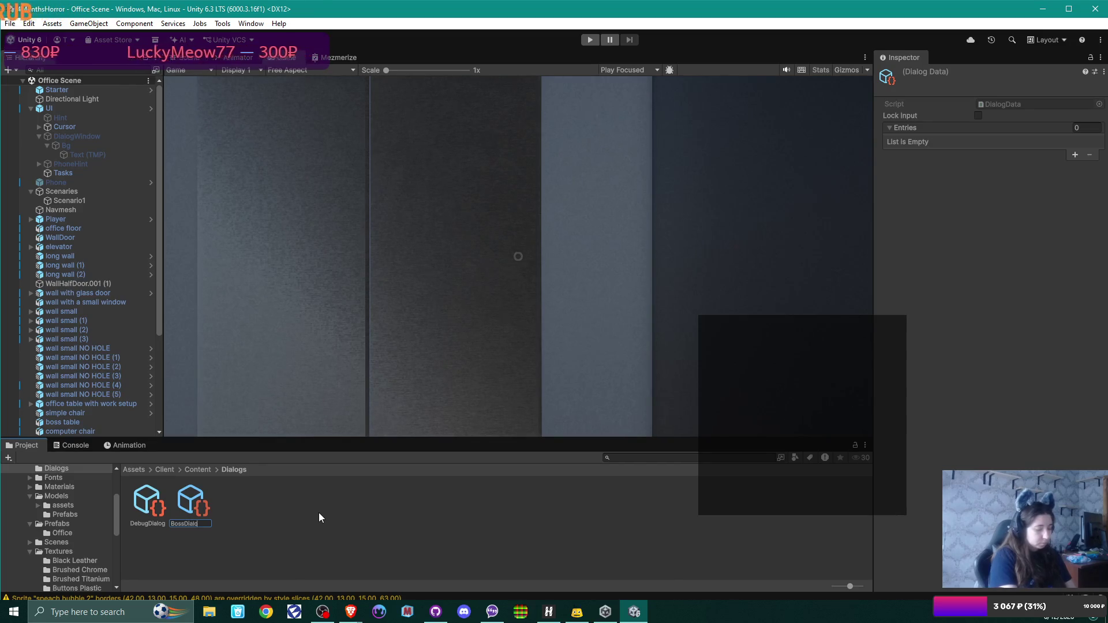
{"action": "type", "text": "gue"}
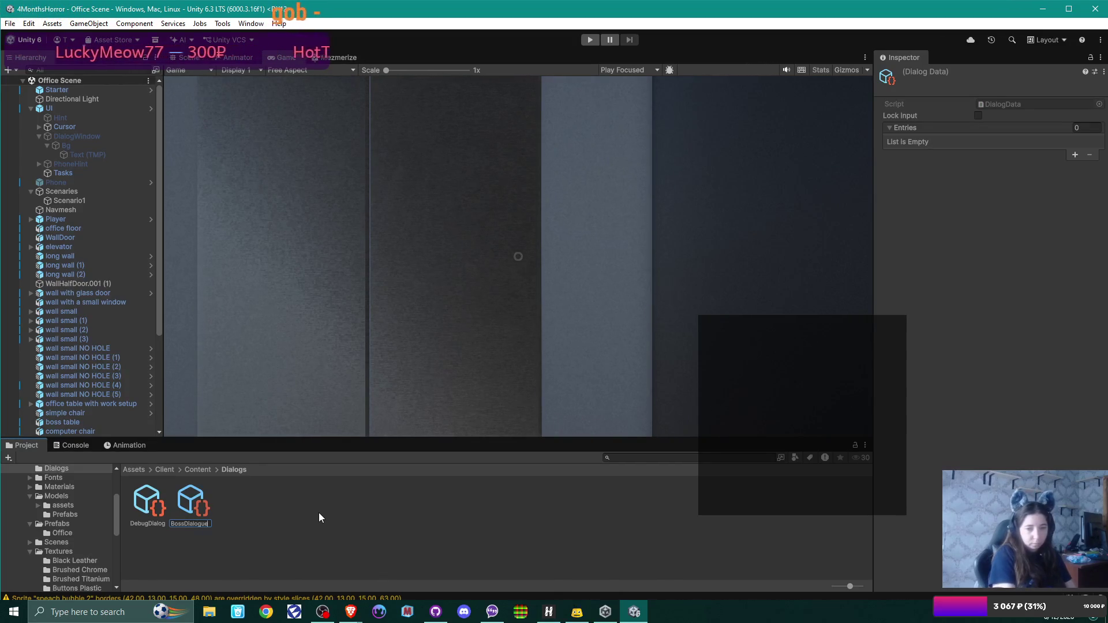
{"action": "key", "text": "BackSpace"}
{"action": "key", "text": "BackSpace"}
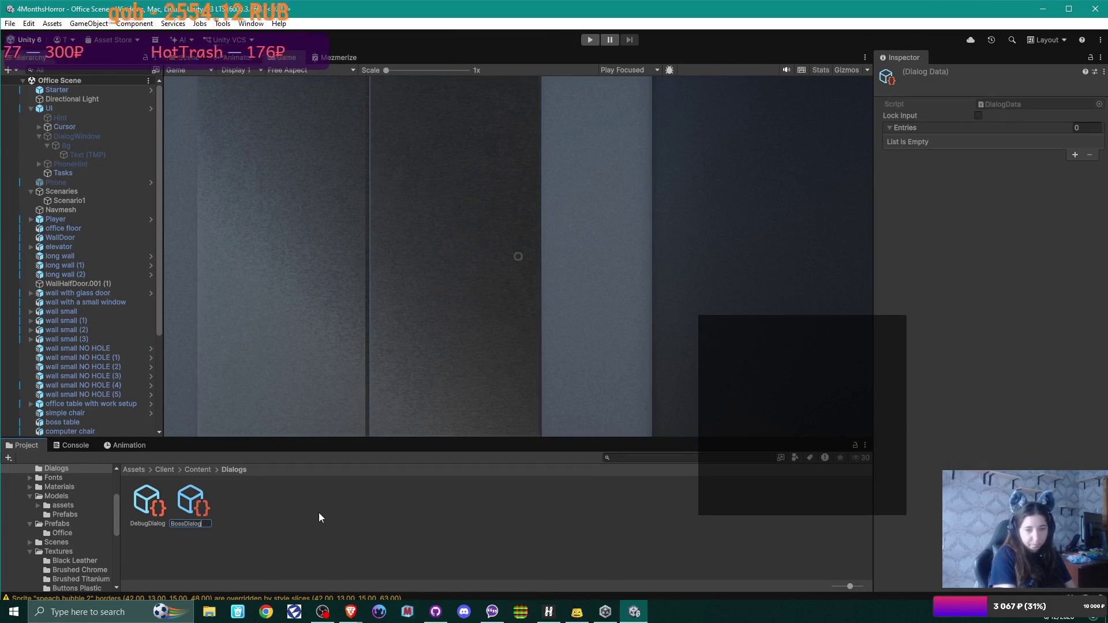
{"action": "key", "text": "Return"}
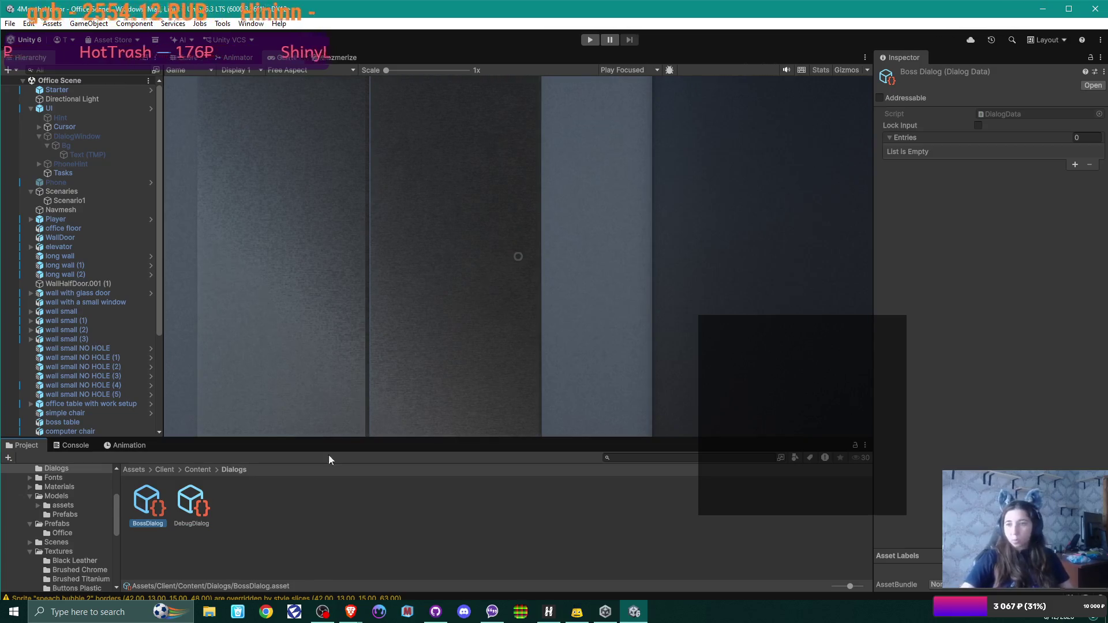
Add a BossDialog entry with text Strings/Boss_1, then switch to the Miro script in Brave
{"action": "left_click", "coordinate": [1075, 165]}
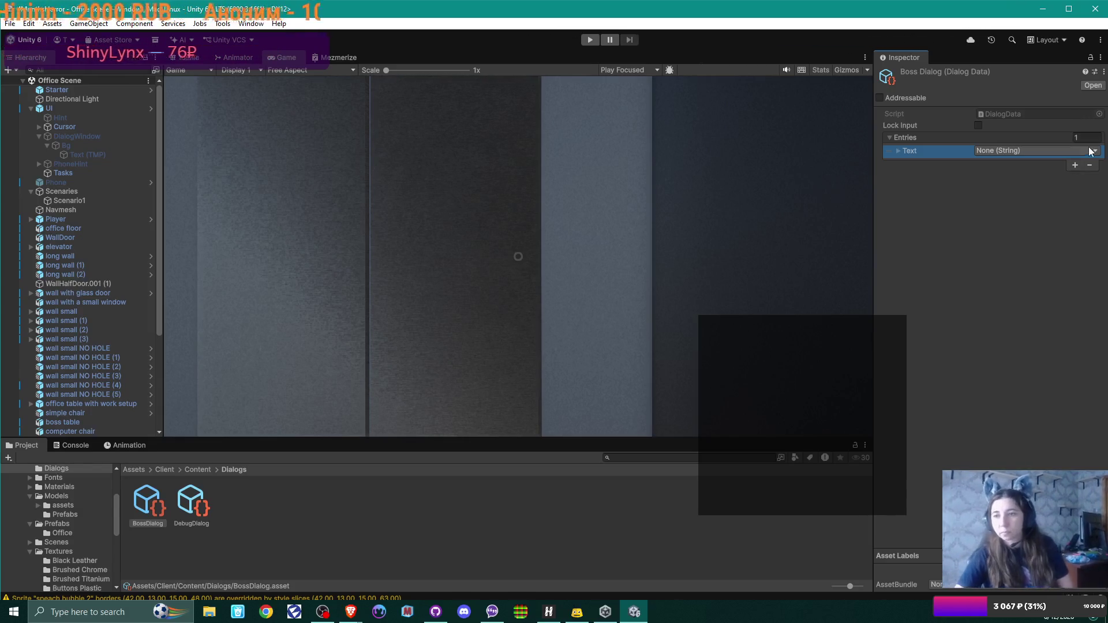
{"action": "left_click", "coordinate": [1093, 151]}
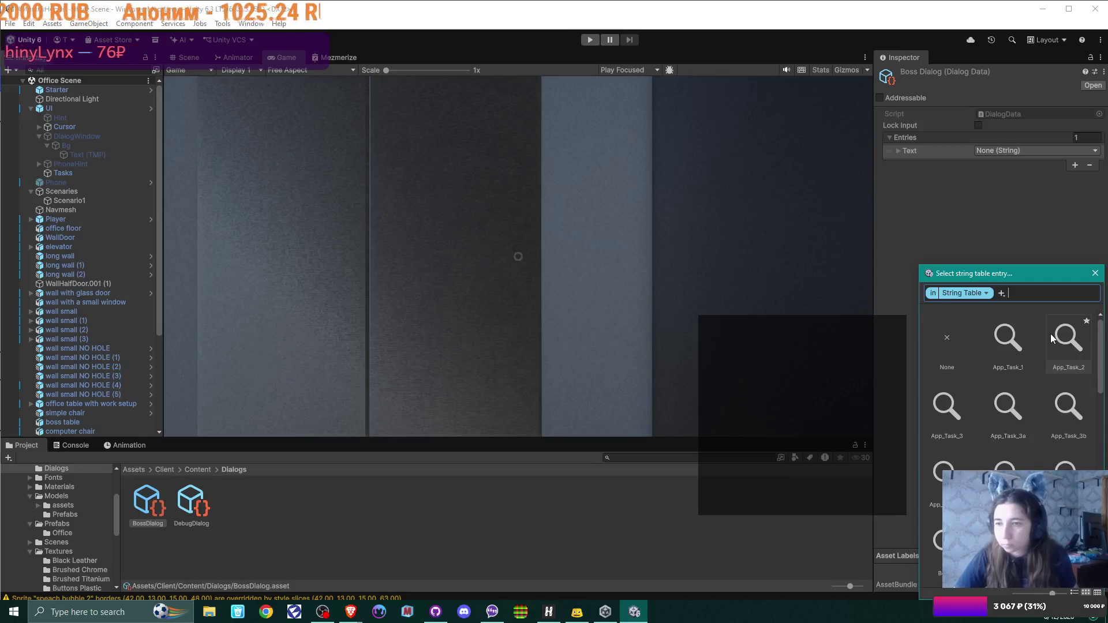
{"action": "type", "text": "boss"}
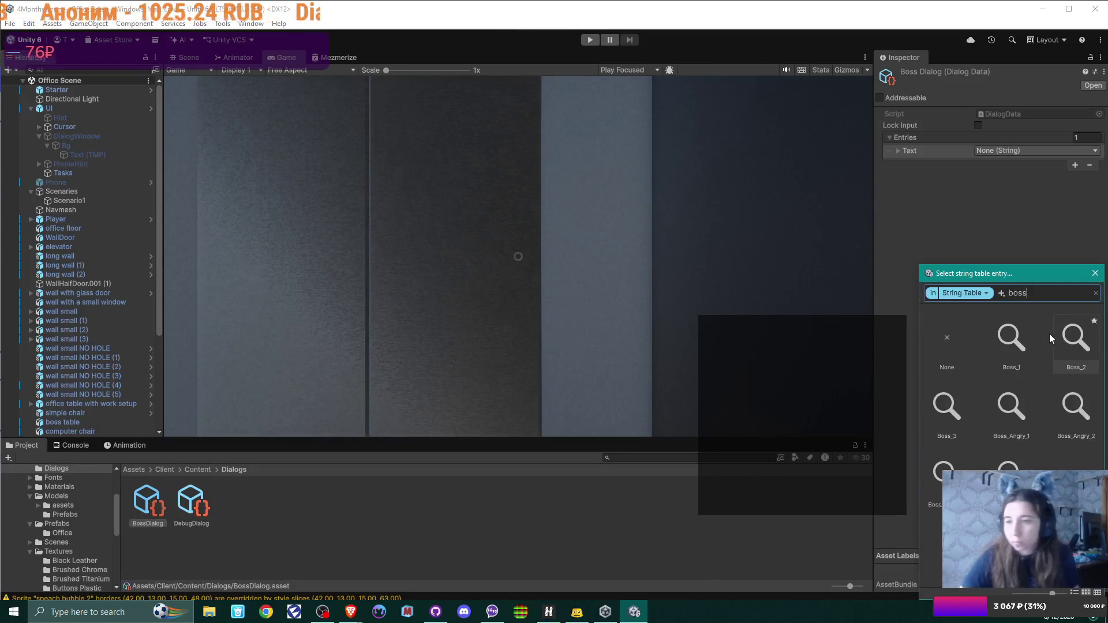
{"action": "double_click", "coordinate": [1015, 345]}
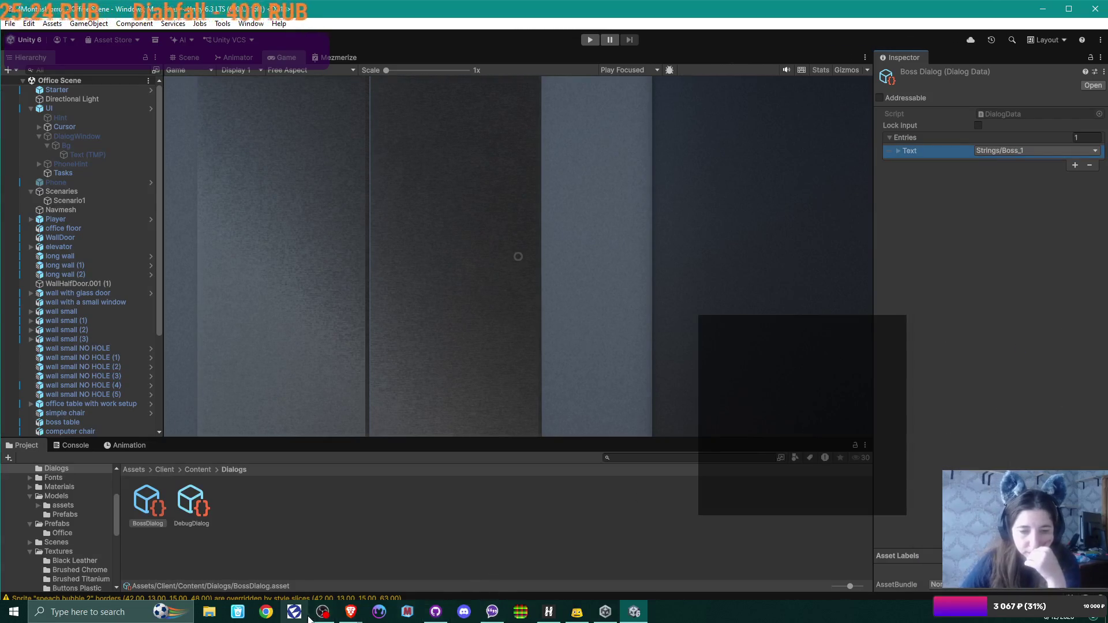
{"action": "left_click", "coordinate": [355, 614]}
{"action": "left_click", "coordinate": [413, 563]}
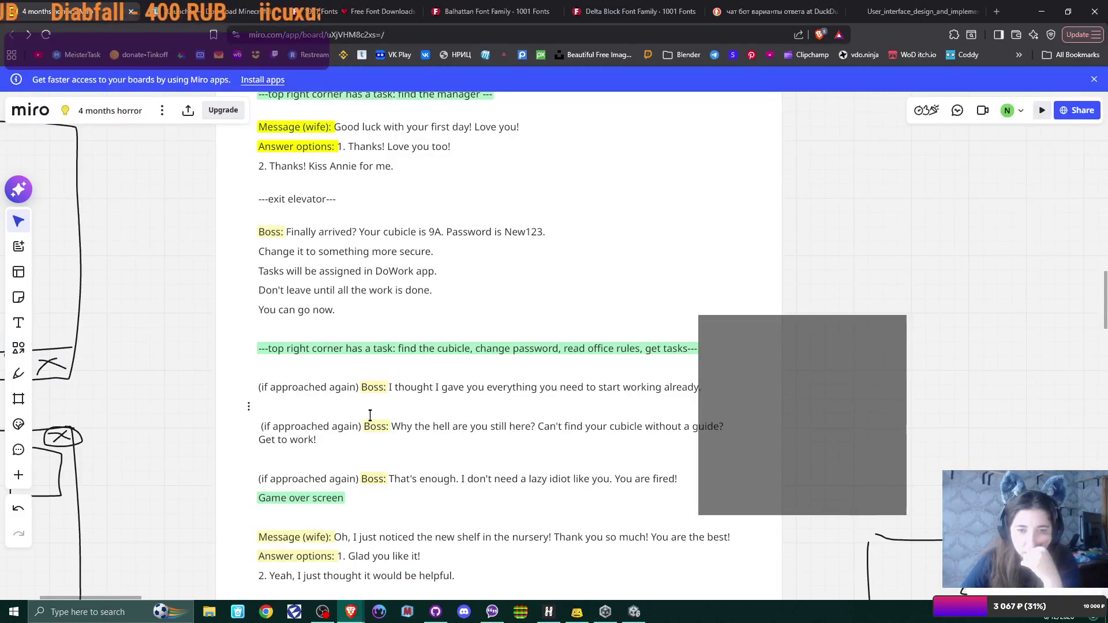
Scroll through the Boss lines on the Miro board, then return to Unity
{"action": "scroll", "coordinate": [424, 351], "scroll_direction": "down", "scroll_amount": 5}
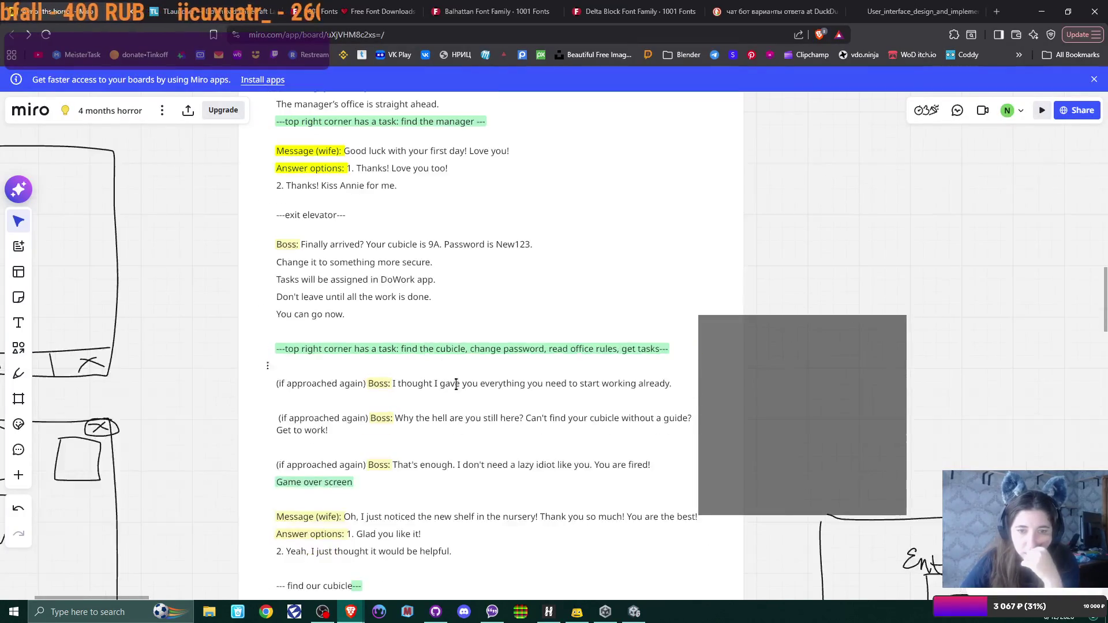
{"action": "scroll", "coordinate": [473, 260], "scroll_direction": "up", "scroll_amount": 2}
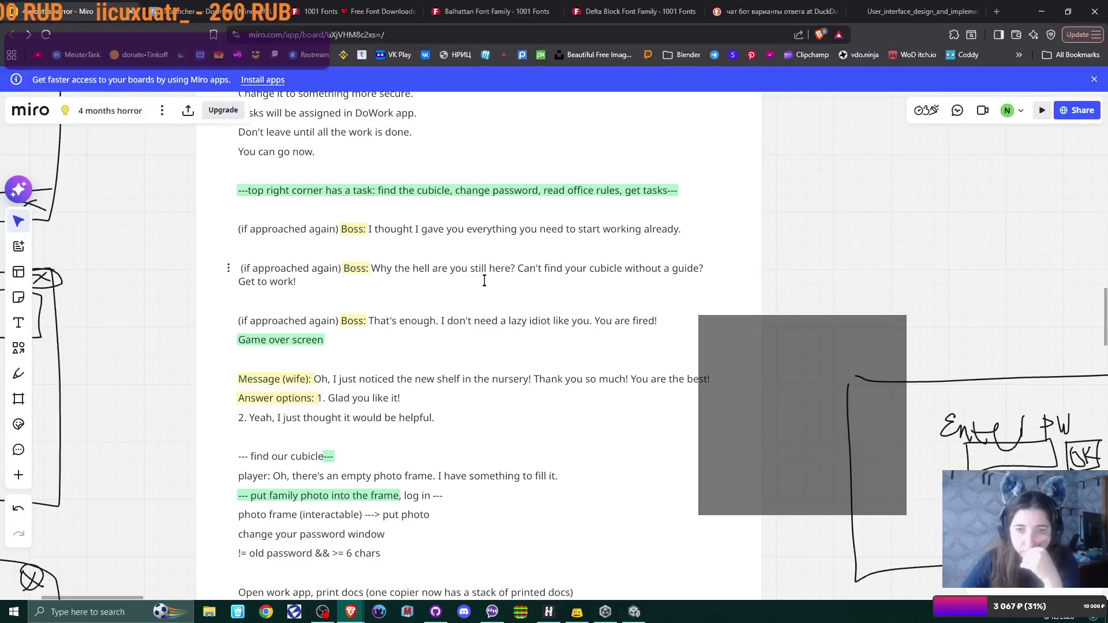
{"action": "scroll", "coordinate": [485, 281], "scroll_direction": "up", "scroll_amount": 3}
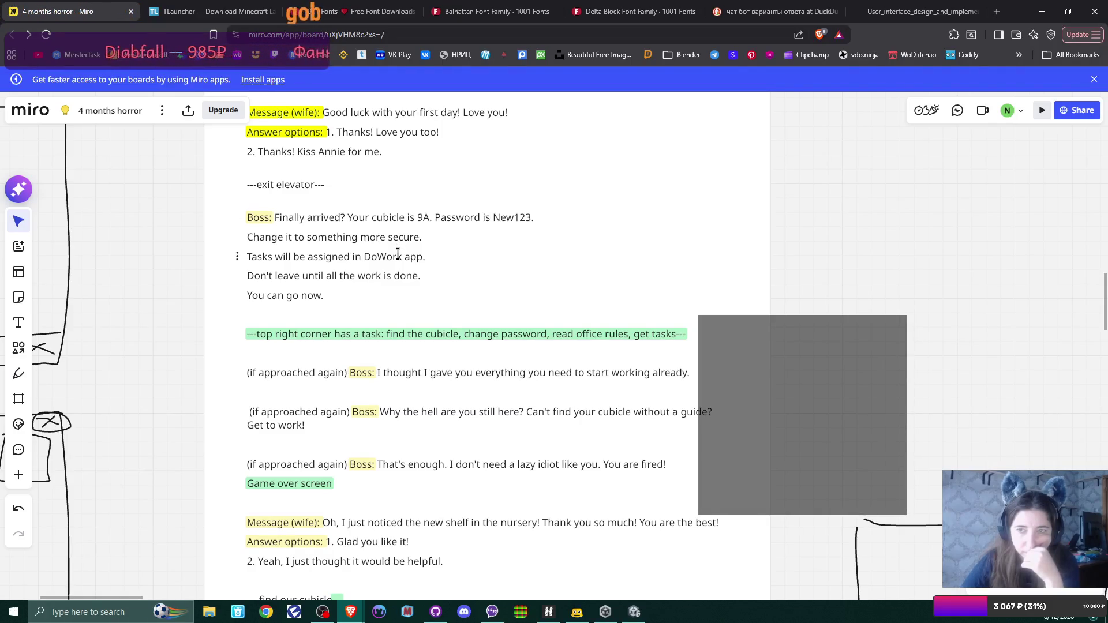
{"action": "left_click", "coordinate": [634, 613]}
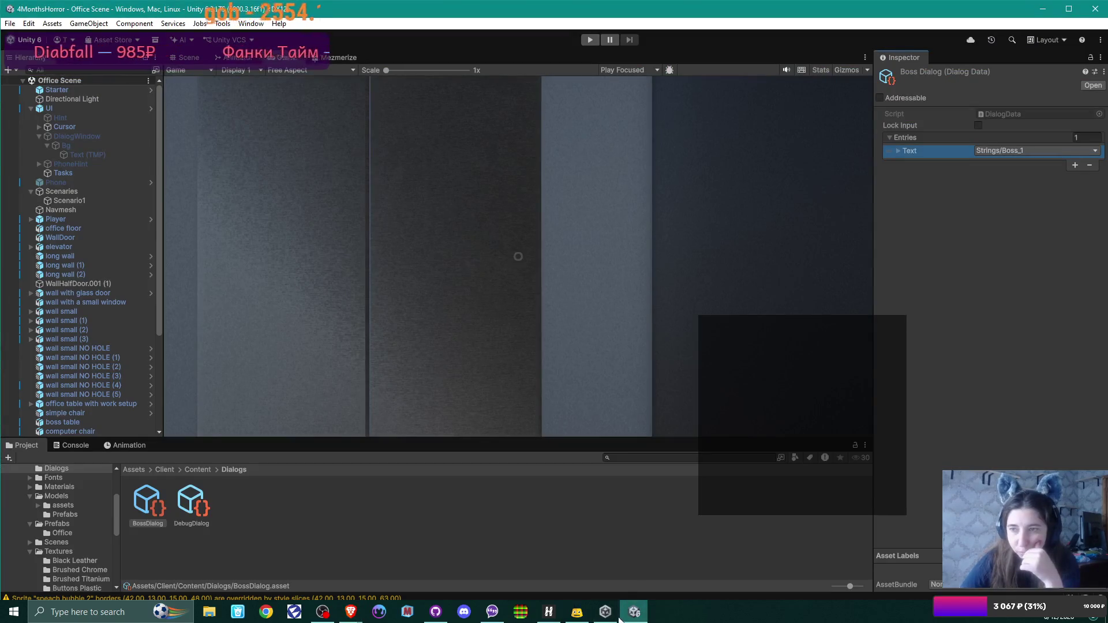
Check the Boss_1–Boss_3 keys in Localization Tables, then add a second BossDialog entry
{"action": "left_click", "coordinate": [251, 23]}
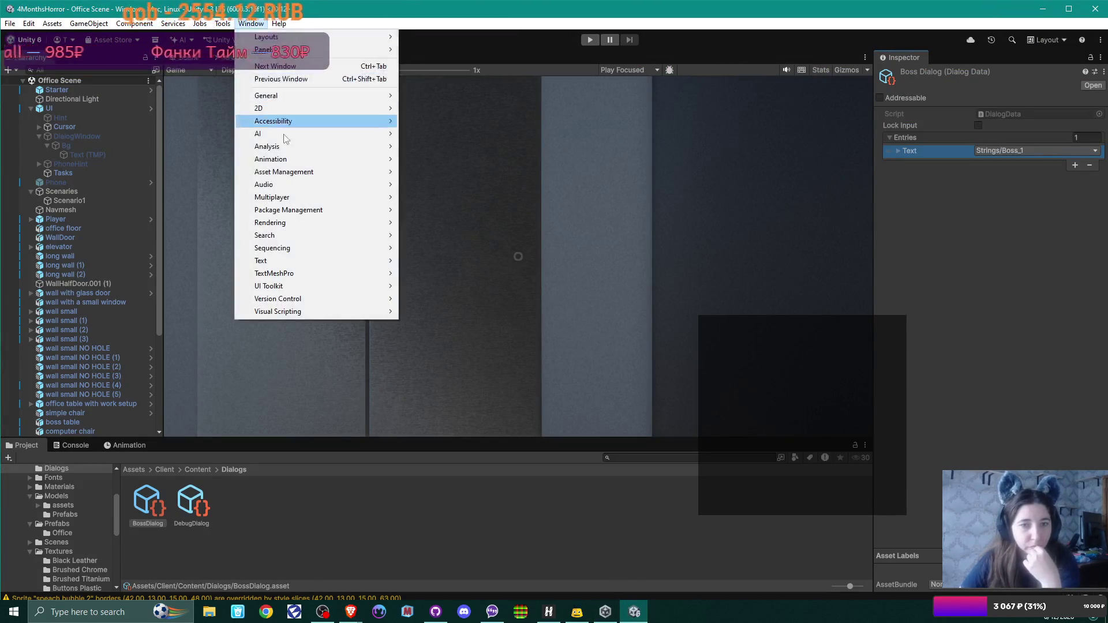
{"action": "mouse_move", "coordinate": [328, 171]}
{"action": "left_click", "coordinate": [445, 186]}
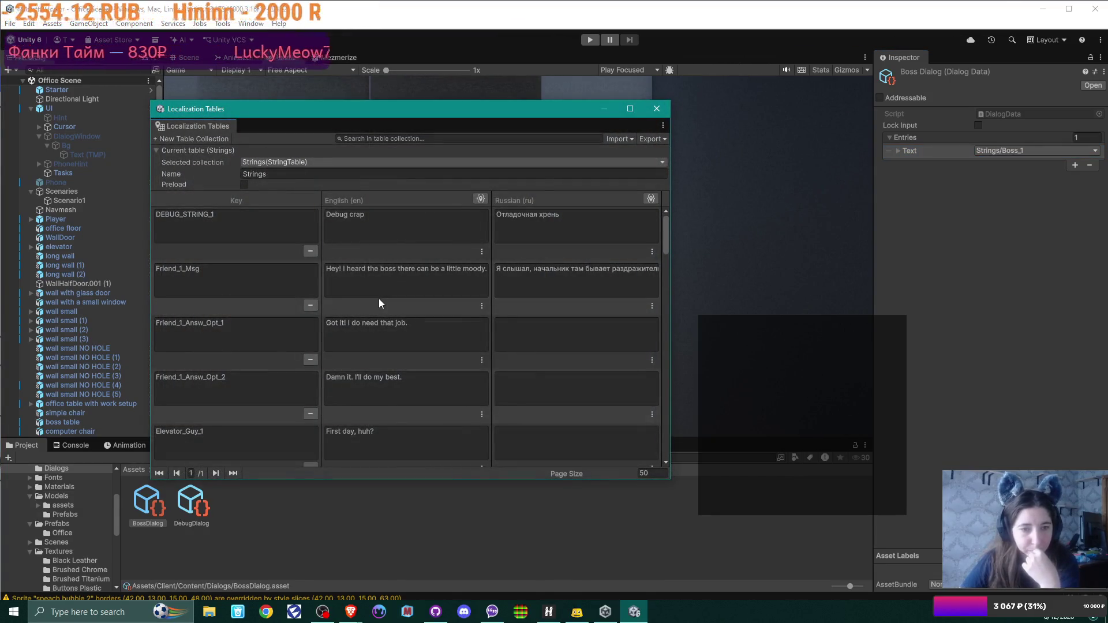
{"action": "scroll", "coordinate": [379, 300], "scroll_direction": "down", "scroll_amount": 3}
{"action": "scroll", "coordinate": [380, 298], "scroll_direction": "down", "scroll_amount": 8}
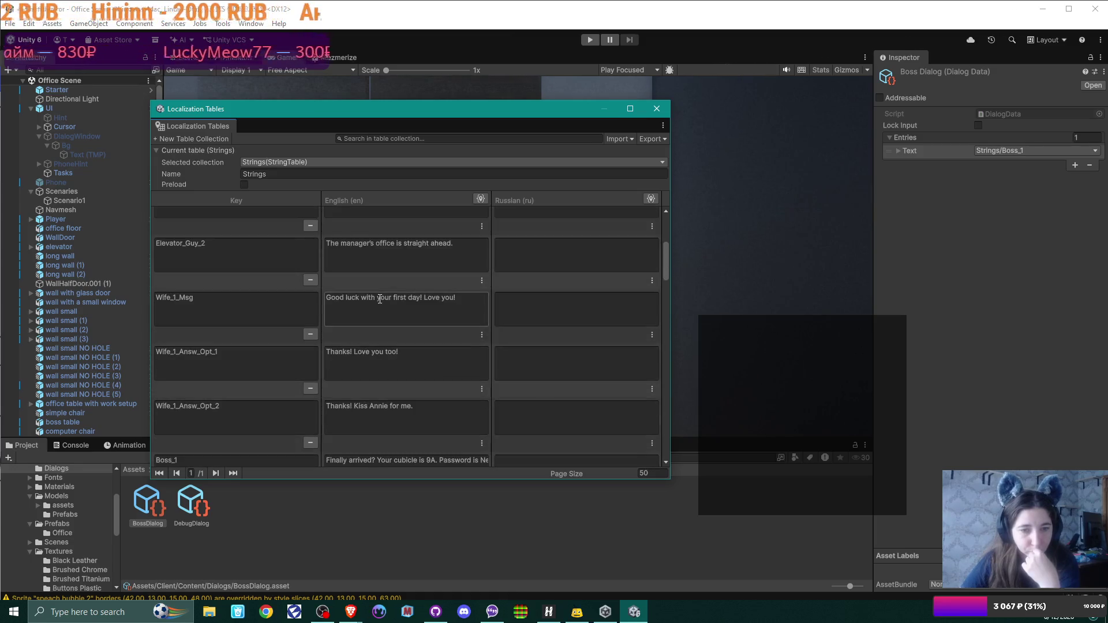
{"action": "scroll", "coordinate": [380, 299], "scroll_direction": "down", "scroll_amount": 1}
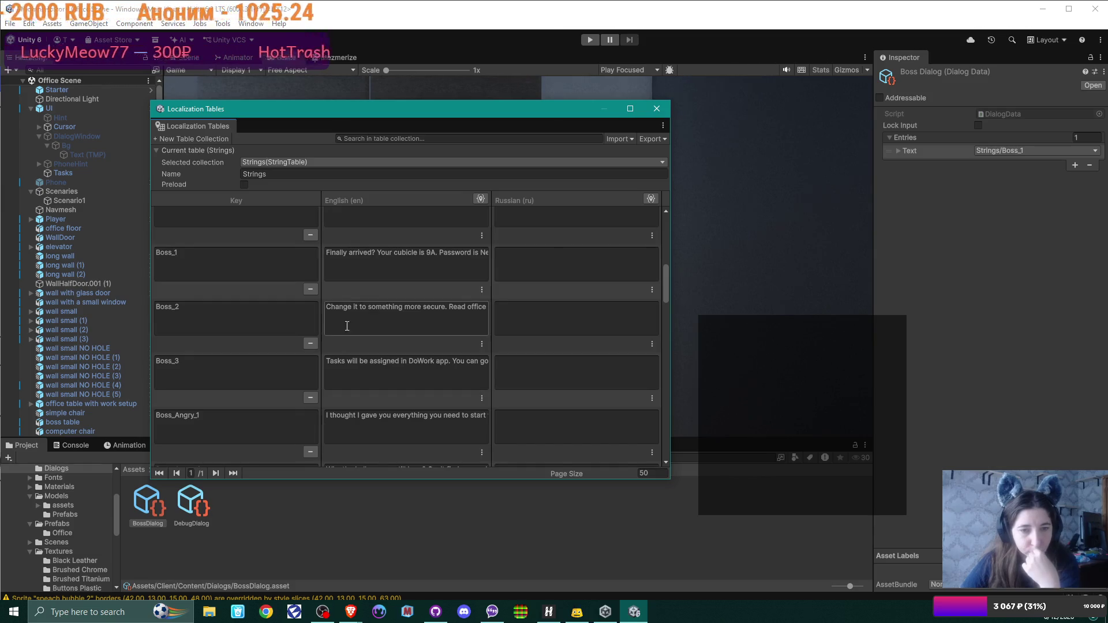
{"action": "scroll", "coordinate": [251, 373], "scroll_direction": "up", "scroll_amount": 1}
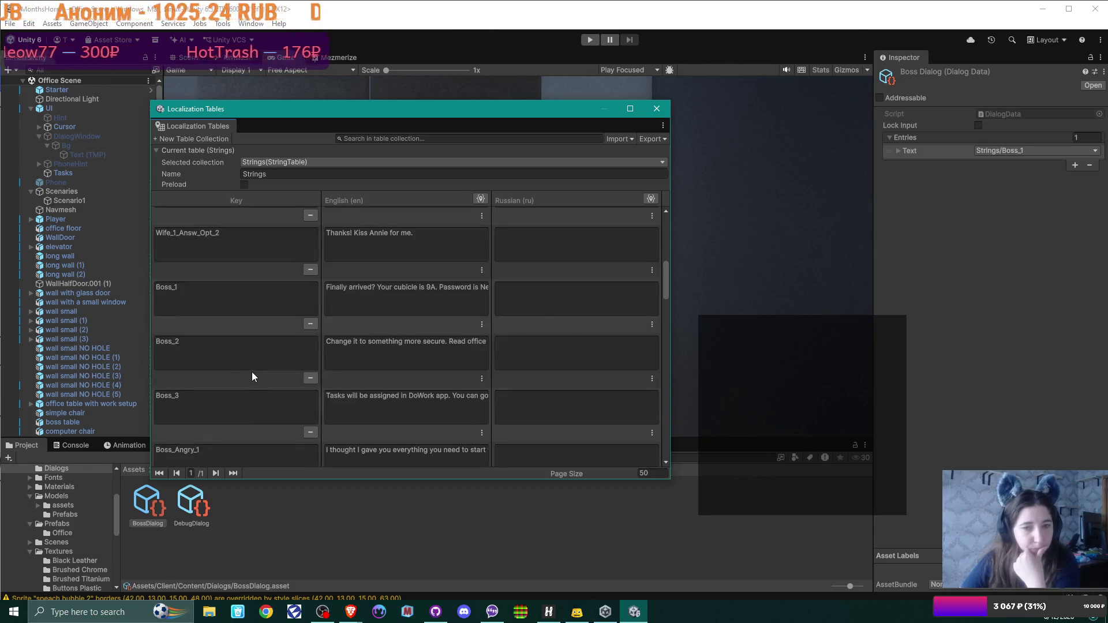
{"action": "left_click", "coordinate": [656, 109]}
{"action": "left_click", "coordinate": [1075, 165]}
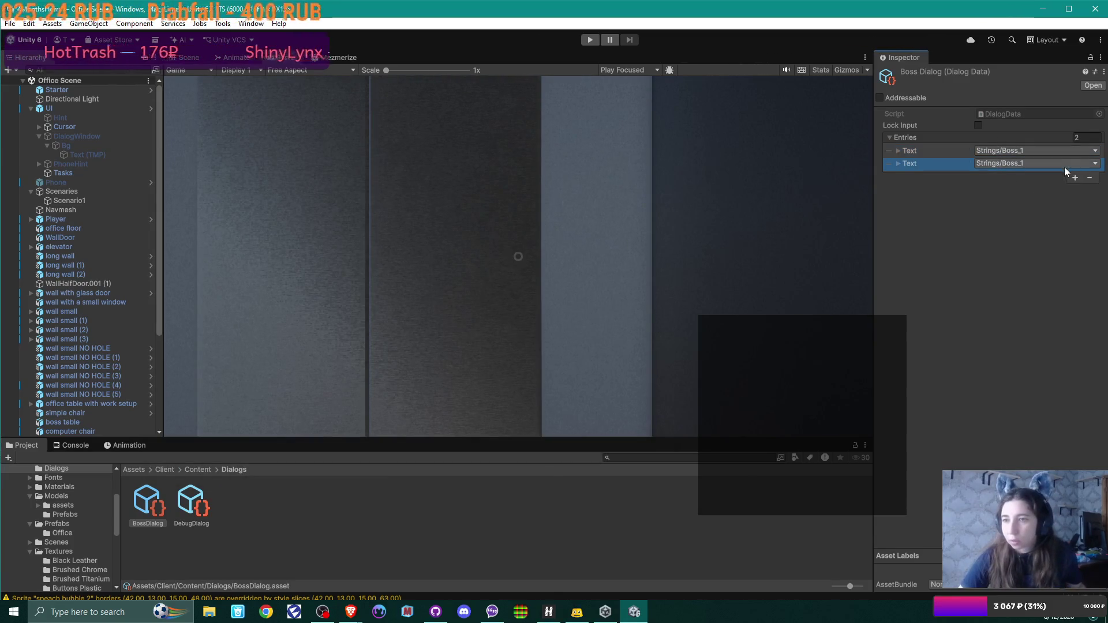
Set the second BossDialog entry's text to Strings/Boss_2
{"action": "left_click", "coordinate": [1083, 164]}
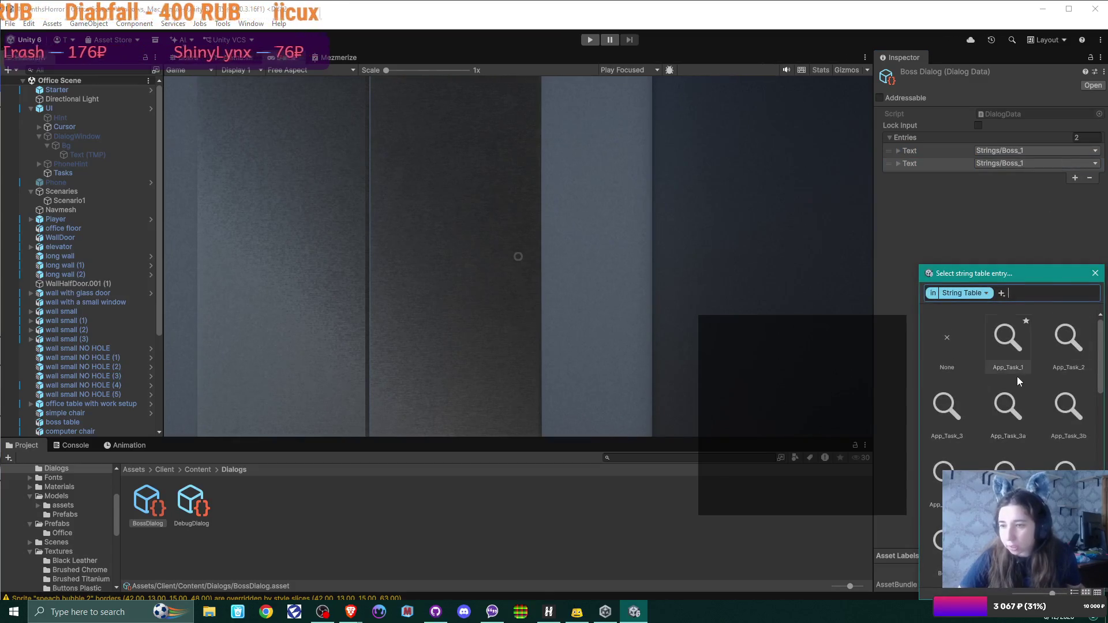
{"action": "type", "text": "bo"}
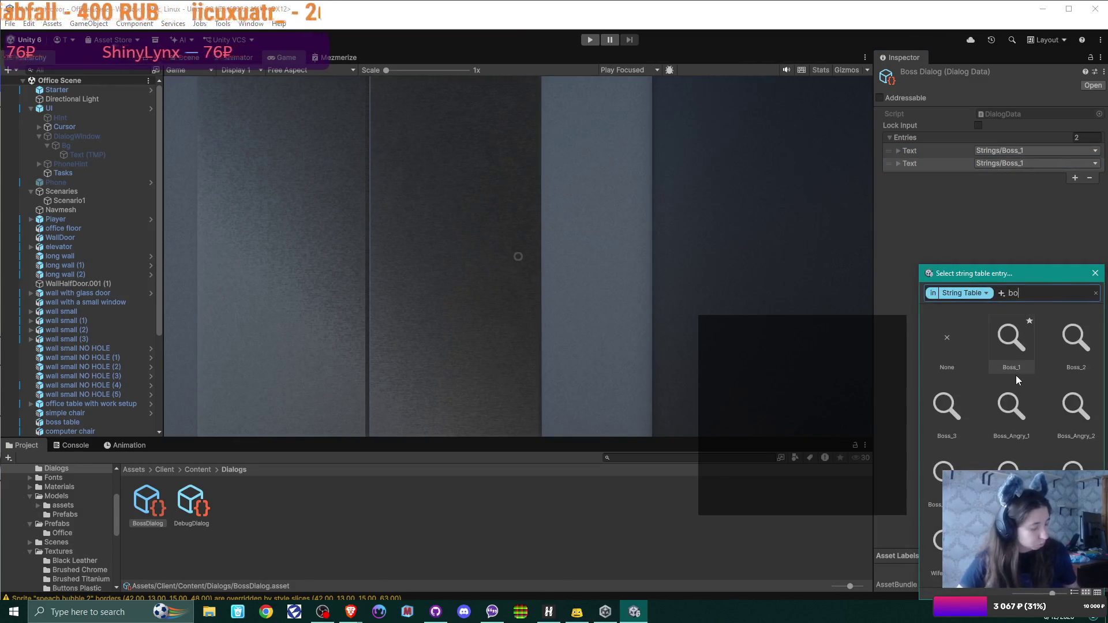
{"action": "type", "text": "ss"}
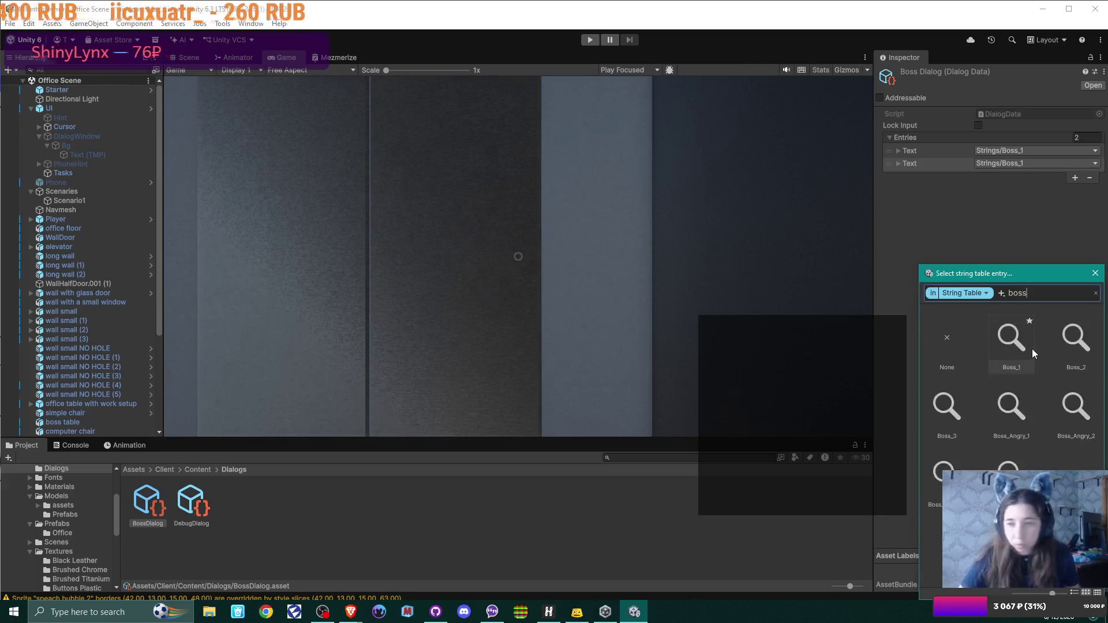
{"action": "double_click", "coordinate": [1076, 340]}
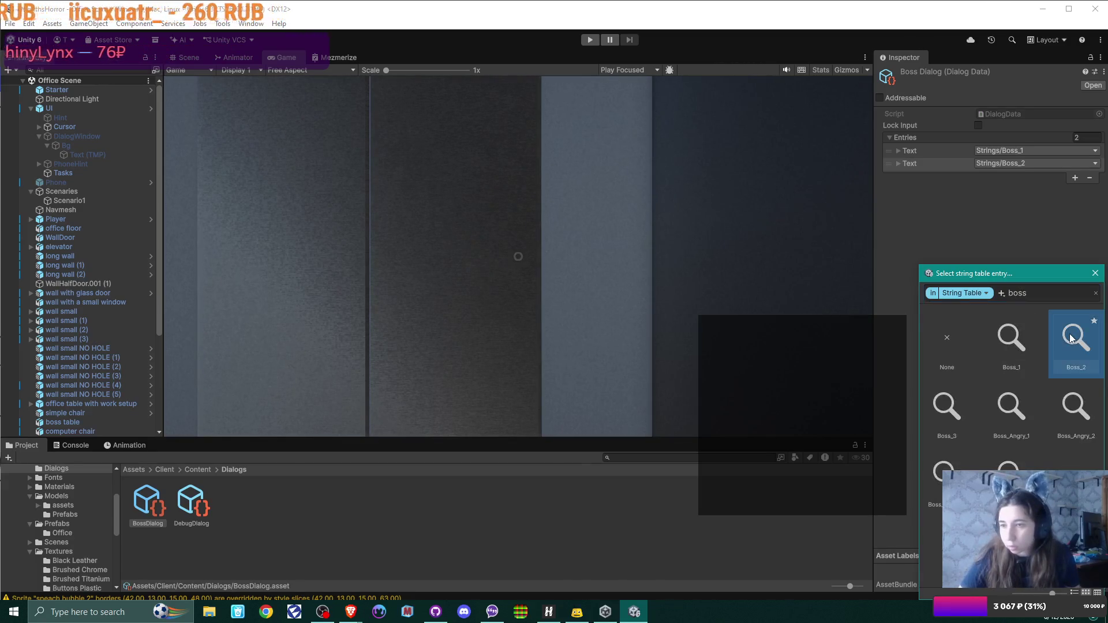
Add a third entry set to Strings/Boss_3, then select DebugDialog
{"action": "left_click", "coordinate": [1075, 178]}
{"action": "left_click", "coordinate": [1054, 177]}
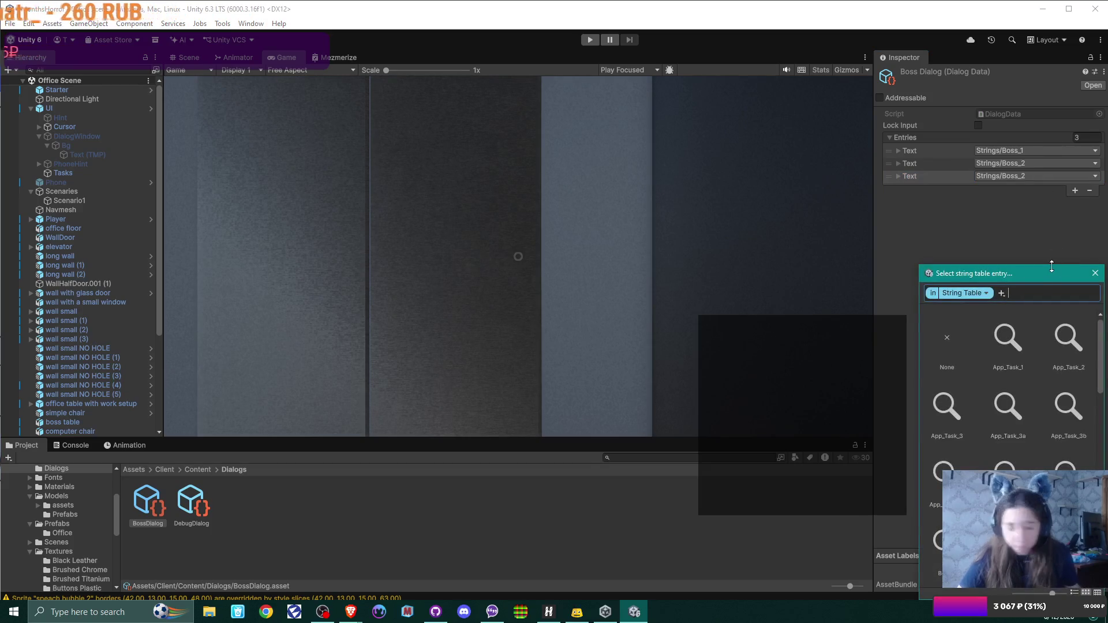
{"action": "type", "text": "boss"}
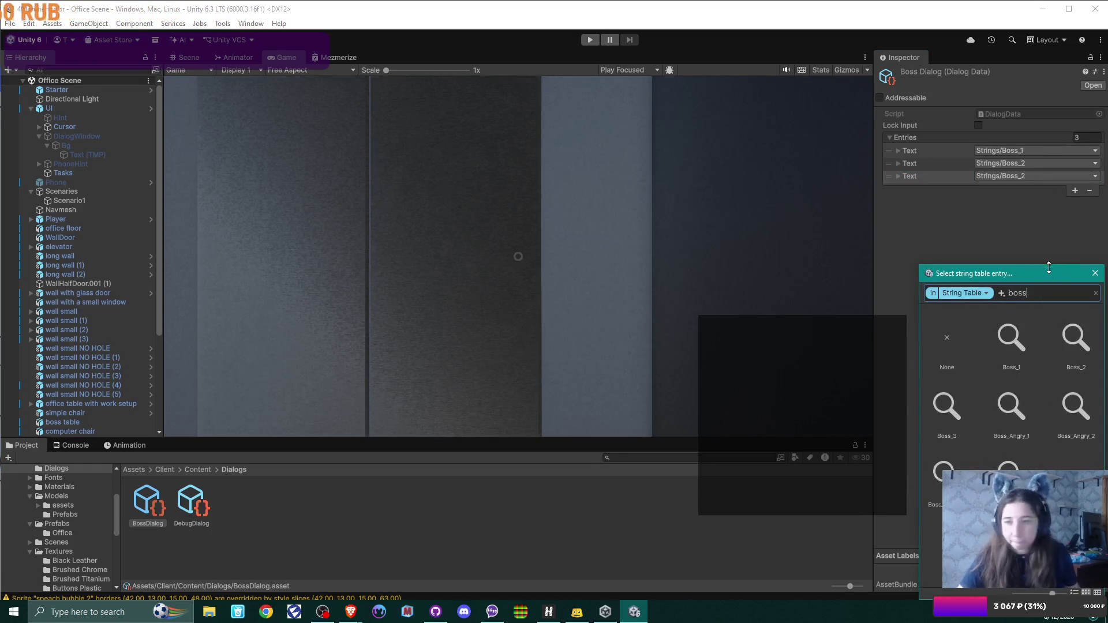
{"action": "left_click", "coordinate": [947, 406]}
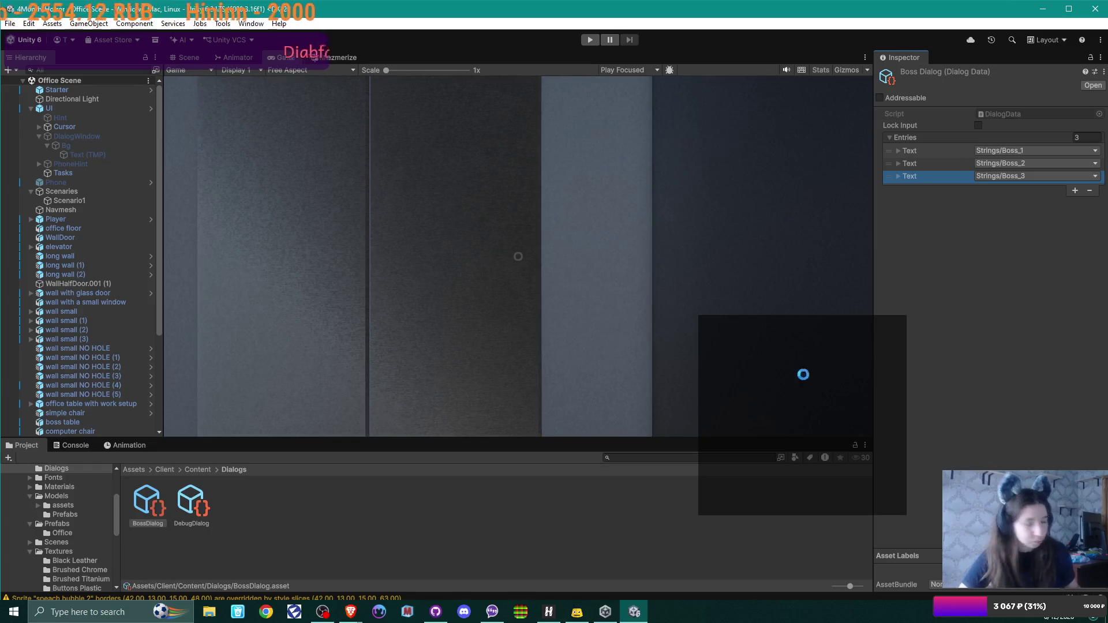
{"action": "left_click", "coordinate": [198, 504]}
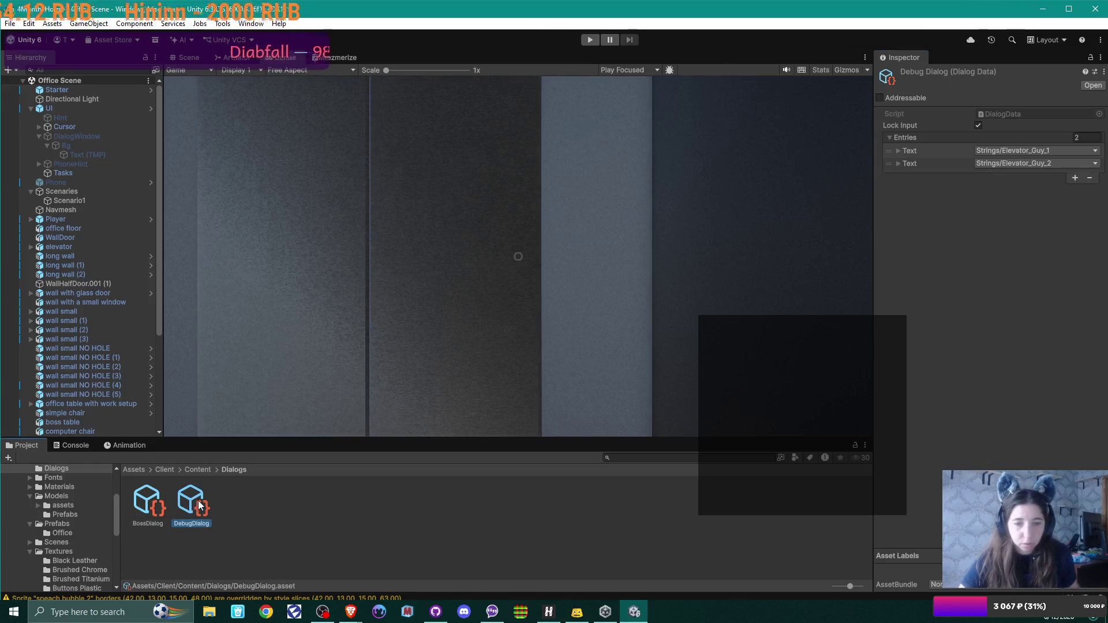
Compare DebugDialog and BossDialog, then locate and preview the DialogData script in Scripts
{"action": "left_click", "coordinate": [144, 505]}
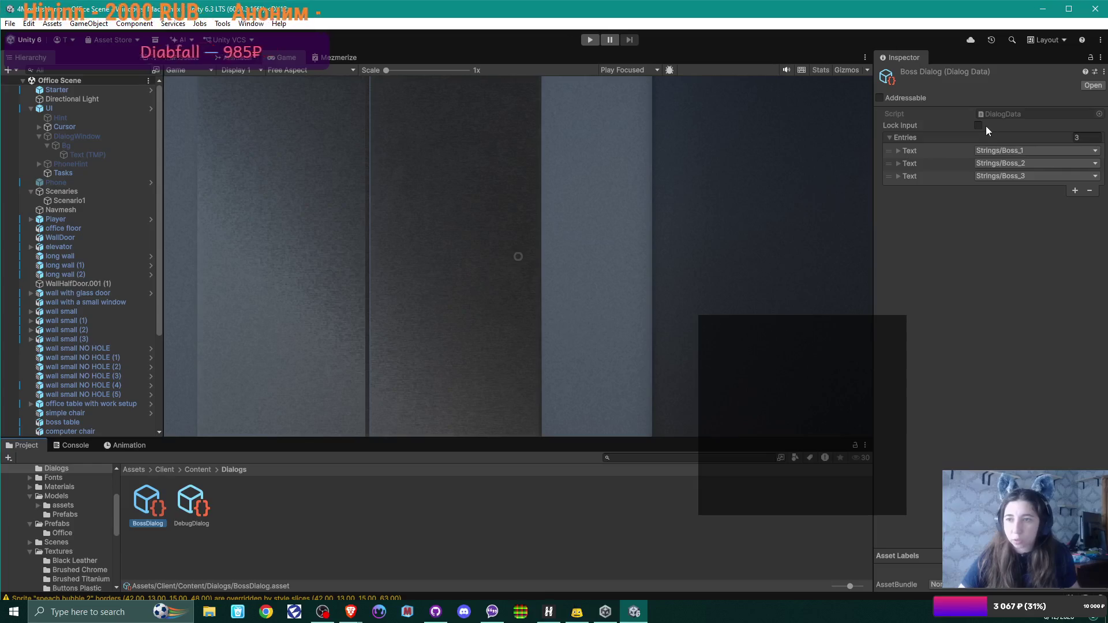
{"action": "left_click", "coordinate": [317, 524]}
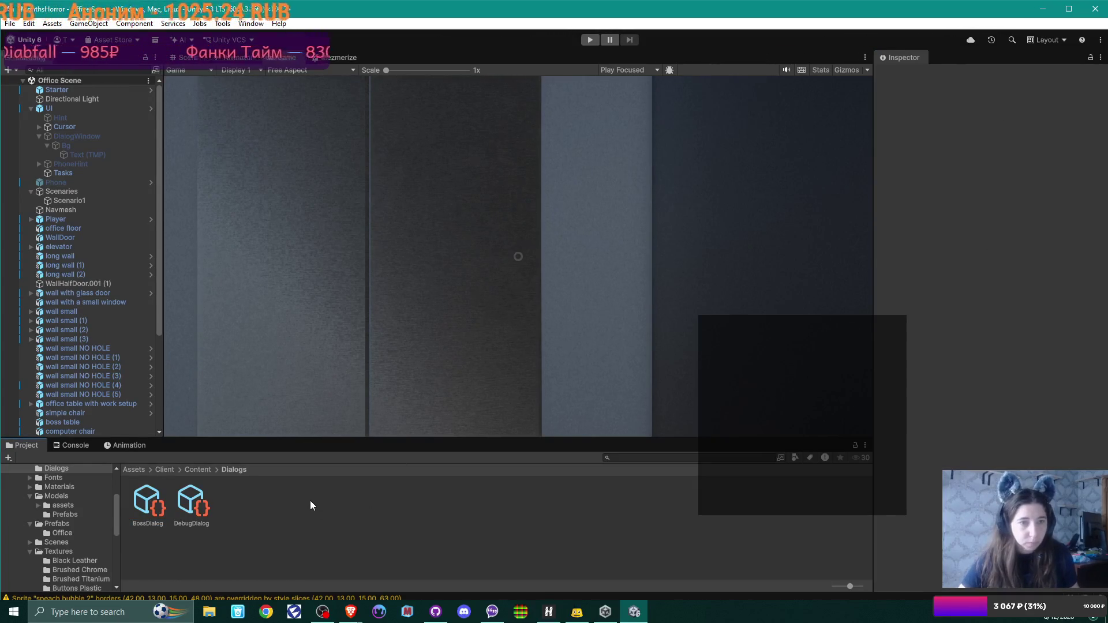
{"action": "left_click", "coordinate": [193, 508]}
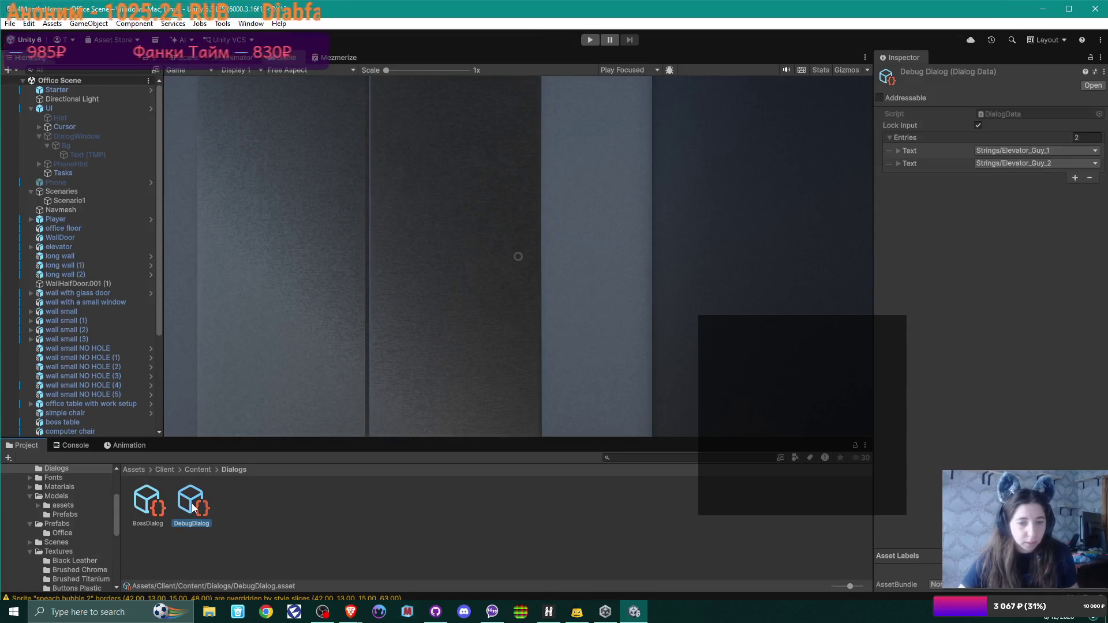
{"action": "left_click", "coordinate": [157, 507]}
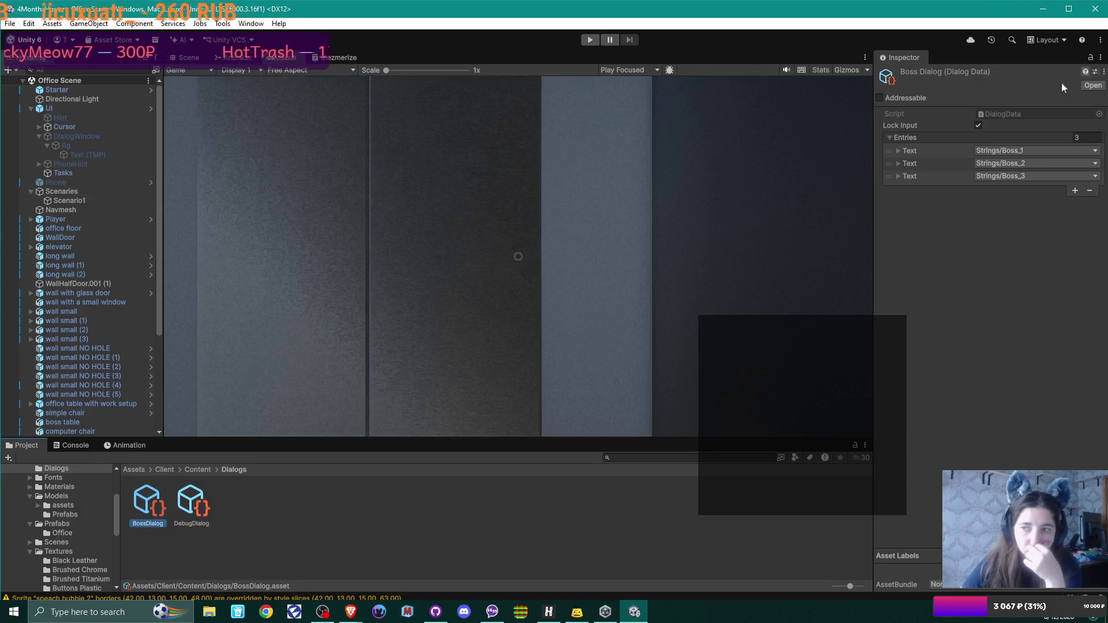
{"action": "left_click", "coordinate": [1009, 113]}
{"action": "left_click", "coordinate": [185, 514]}
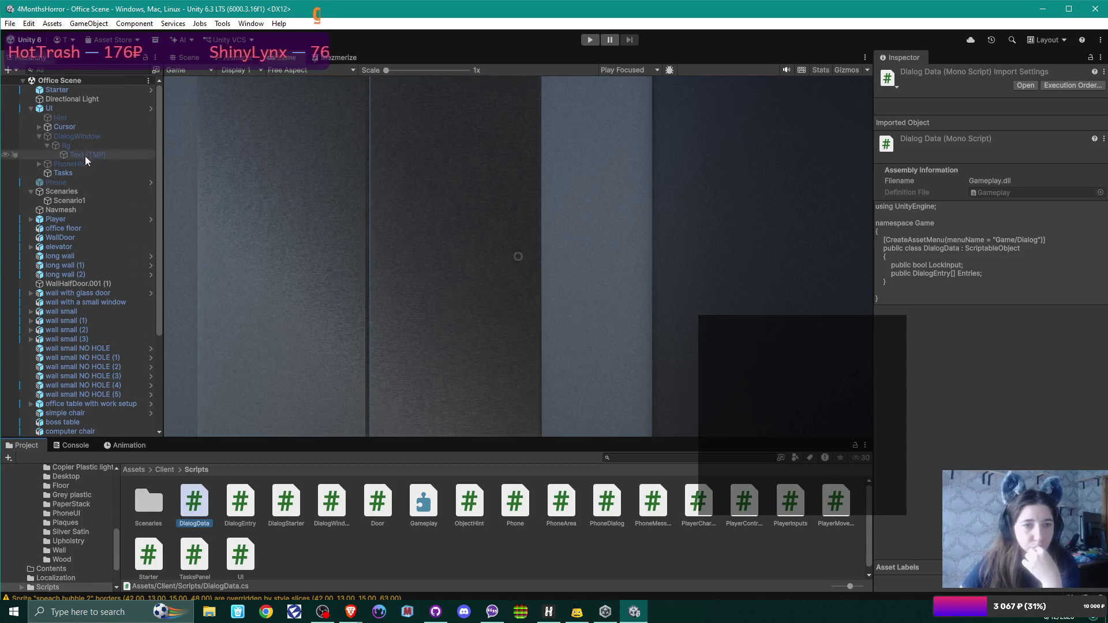
Review Scenario1 and elevator guy, then select boss and bring up Add Component
{"action": "left_click", "coordinate": [78, 201]}
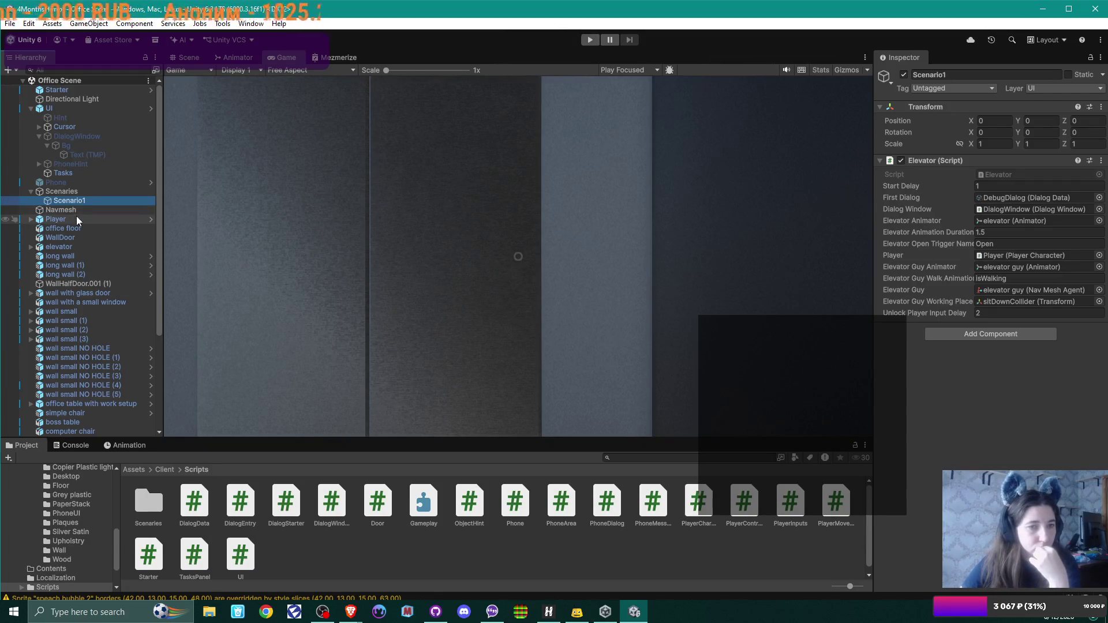
{"action": "scroll", "coordinate": [77, 216], "scroll_direction": "down", "scroll_amount": 5}
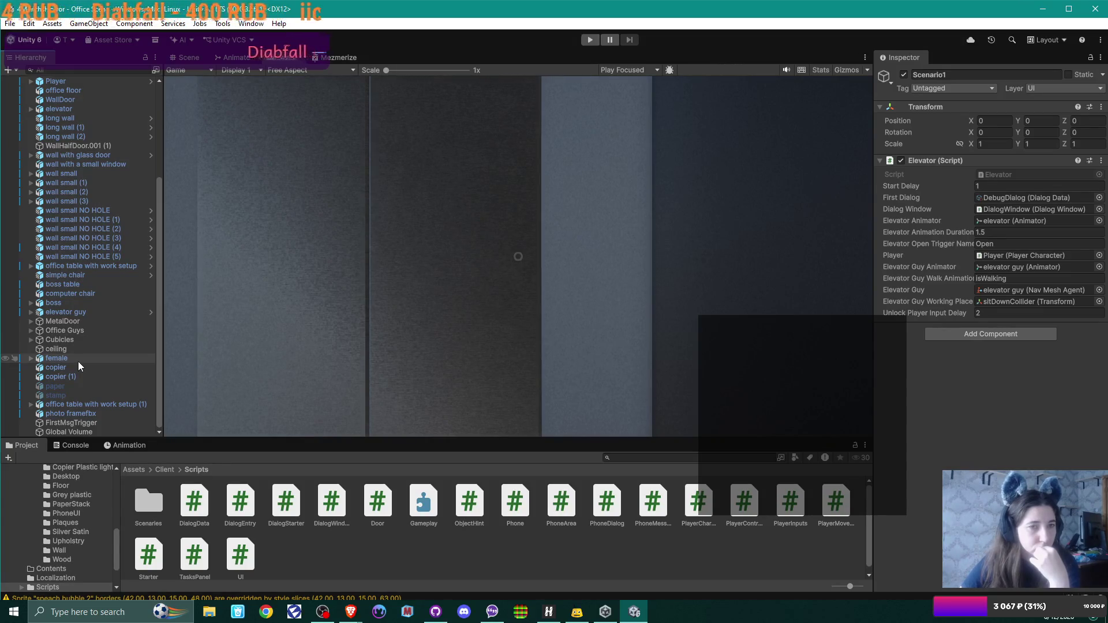
{"action": "left_click", "coordinate": [84, 312]}
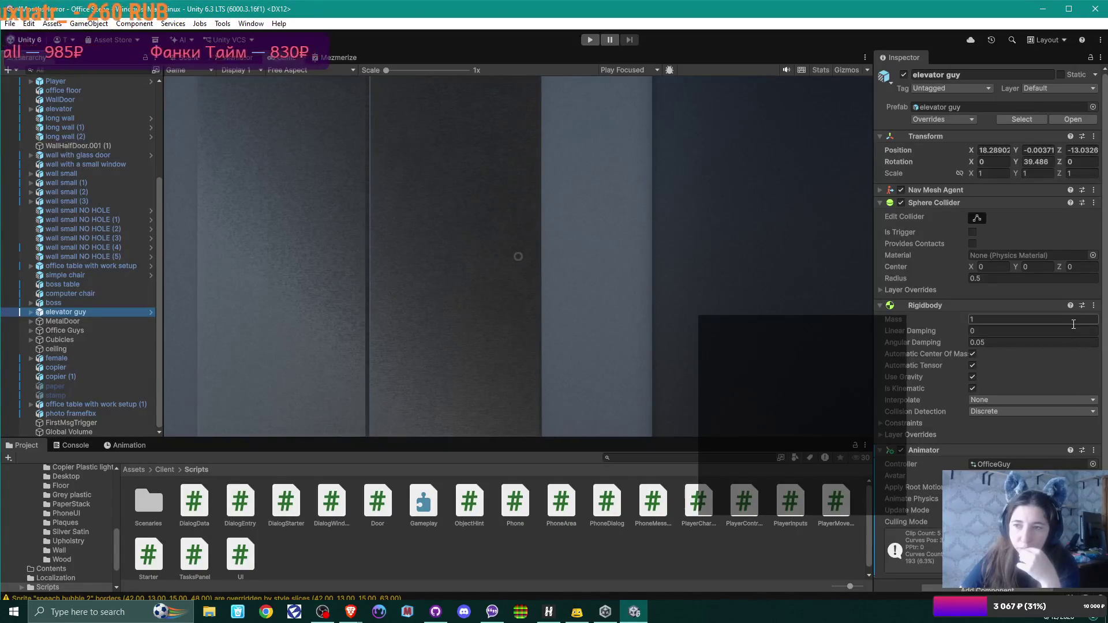
{"action": "scroll", "coordinate": [1072, 325], "scroll_direction": "down", "scroll_amount": 1}
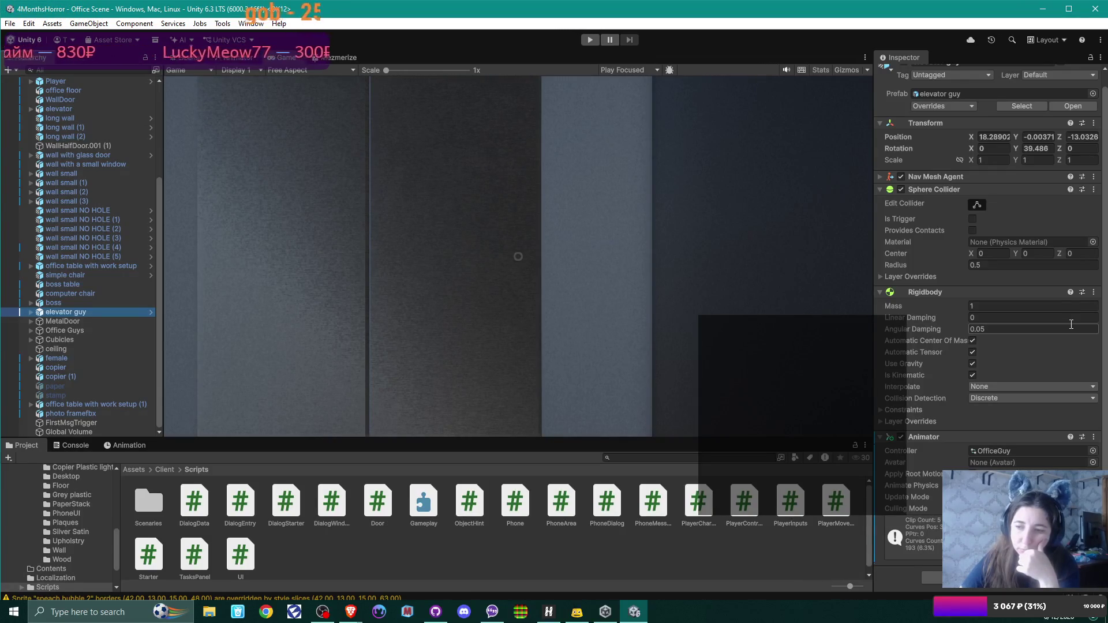
{"action": "scroll", "coordinate": [1071, 324], "scroll_direction": "up", "scroll_amount": 1}
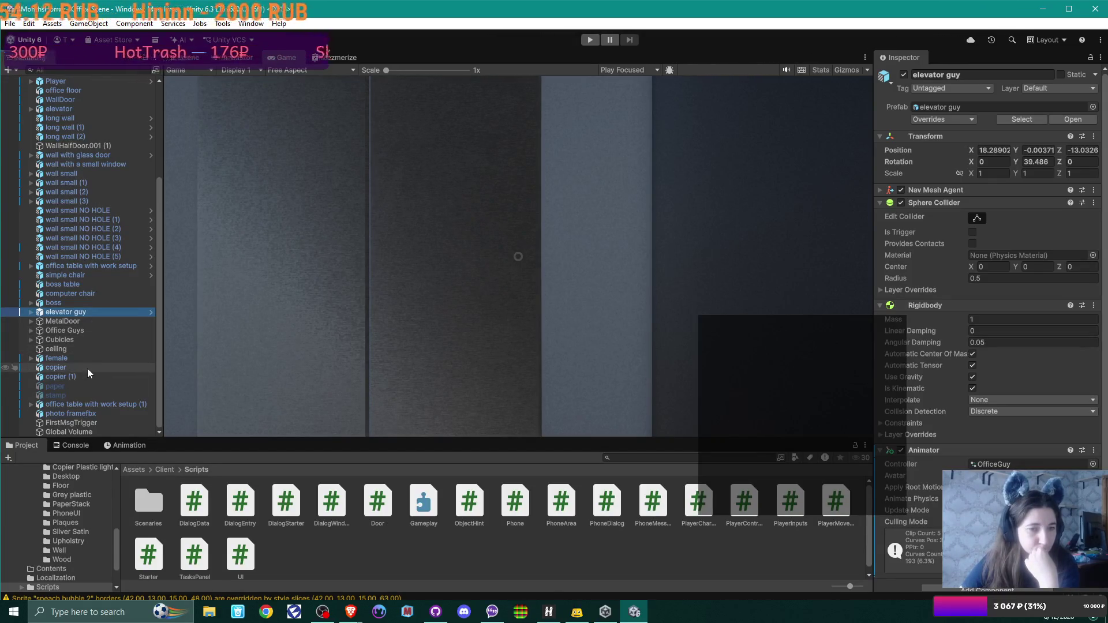
{"action": "left_click", "coordinate": [76, 303]}
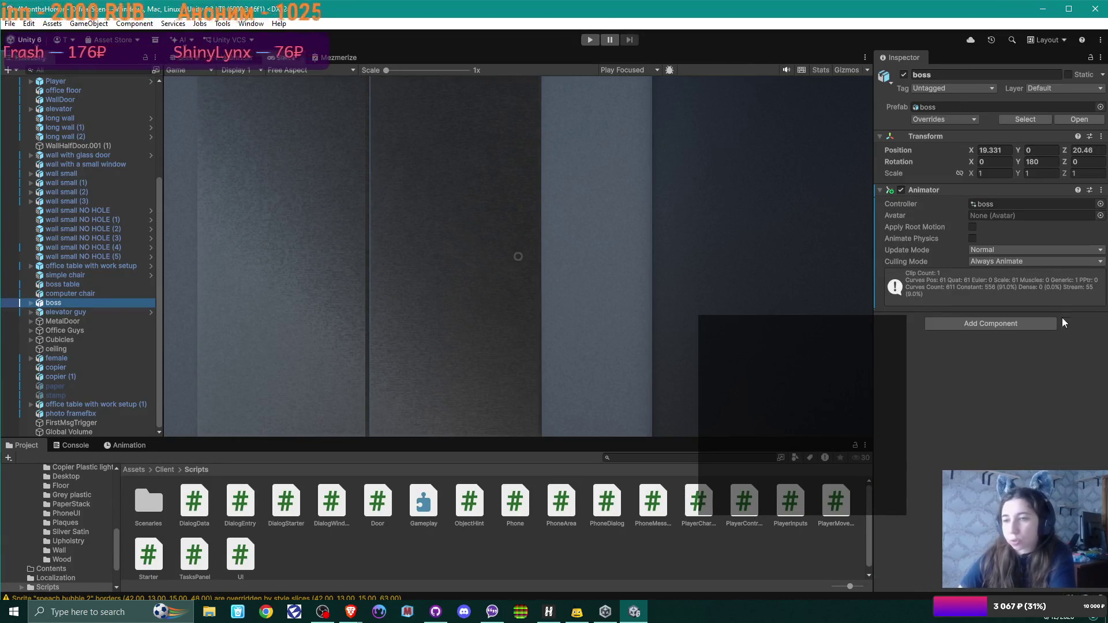
{"action": "left_click", "coordinate": [1016, 324]}
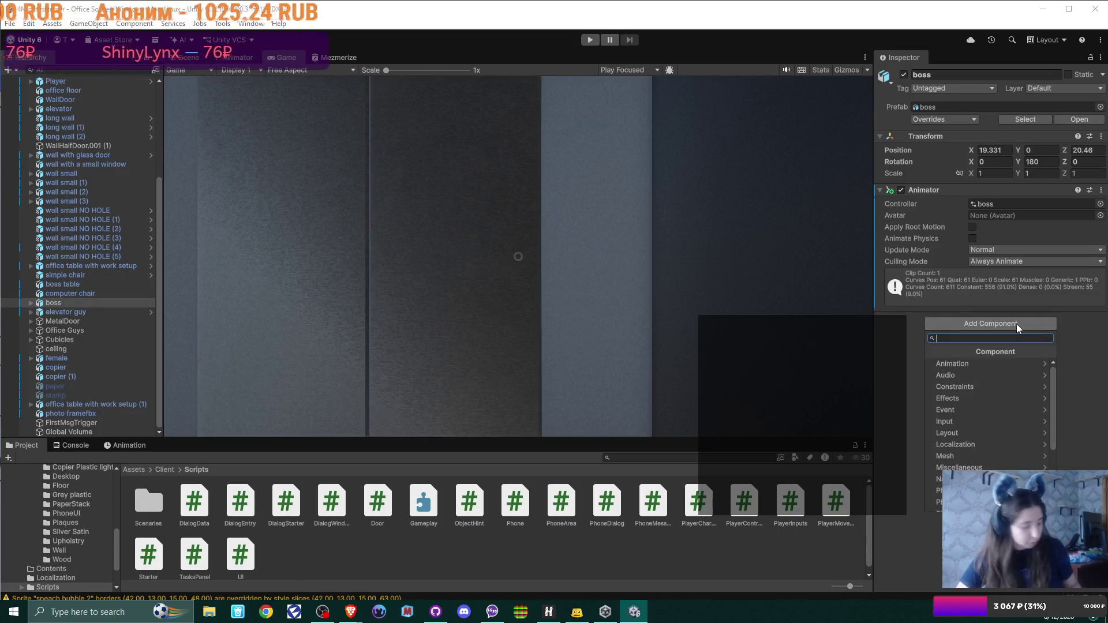
Add a Dialog Starter component to boss with its Dialog field set to BossDialog
{"action": "type", "text": "di"}
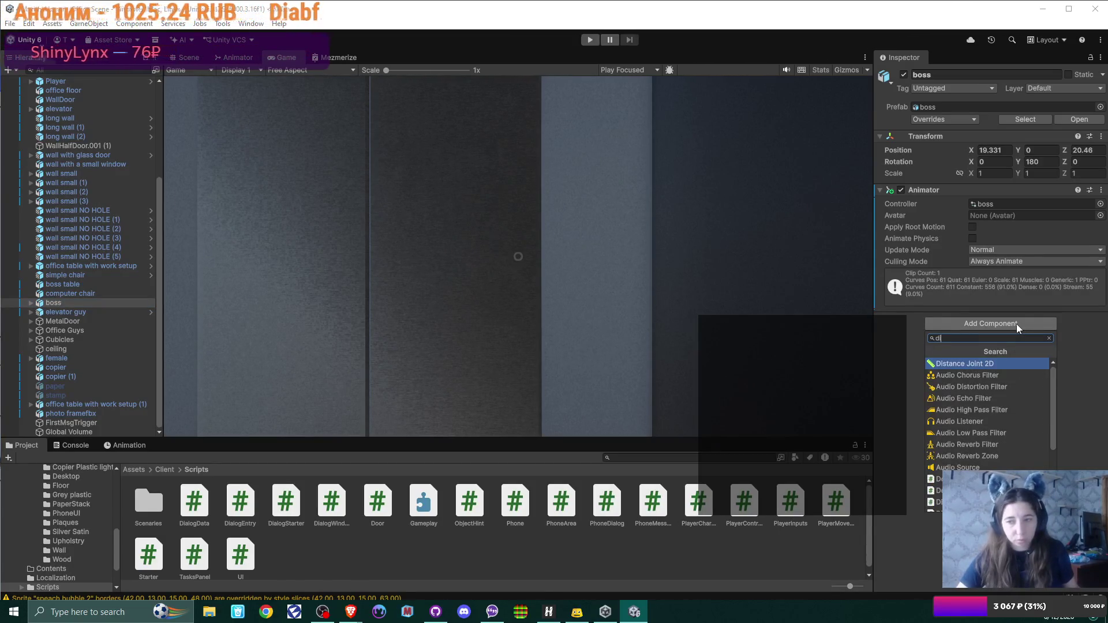
{"action": "type", "text": "al"}
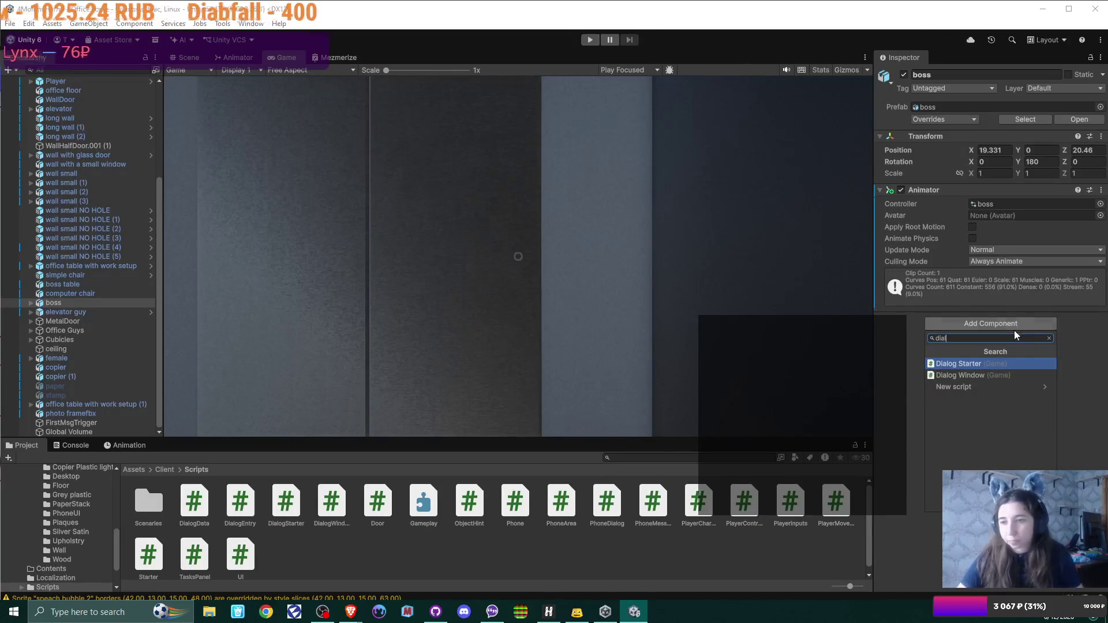
{"action": "left_click", "coordinate": [1009, 364]}
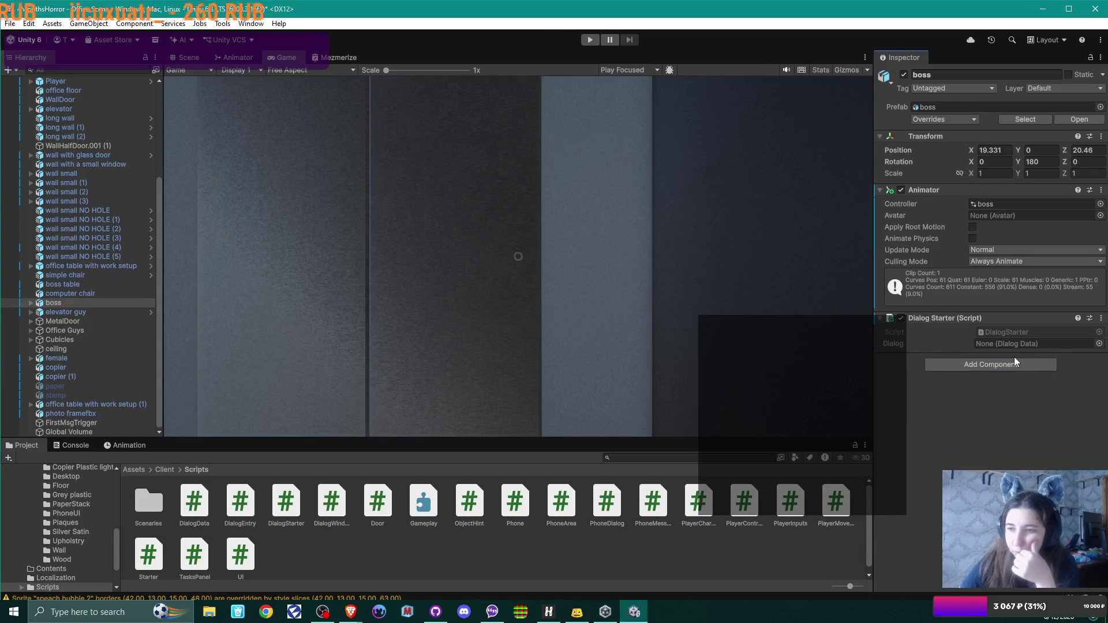
{"action": "left_click", "coordinate": [1011, 345]}
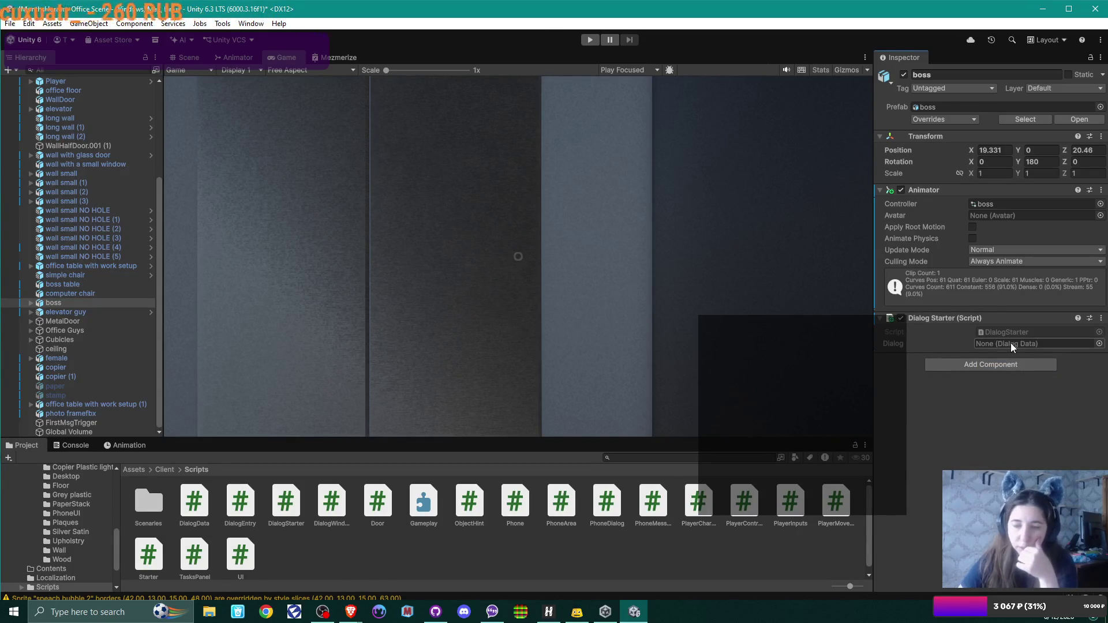
{"action": "left_click", "coordinate": [1099, 343]}
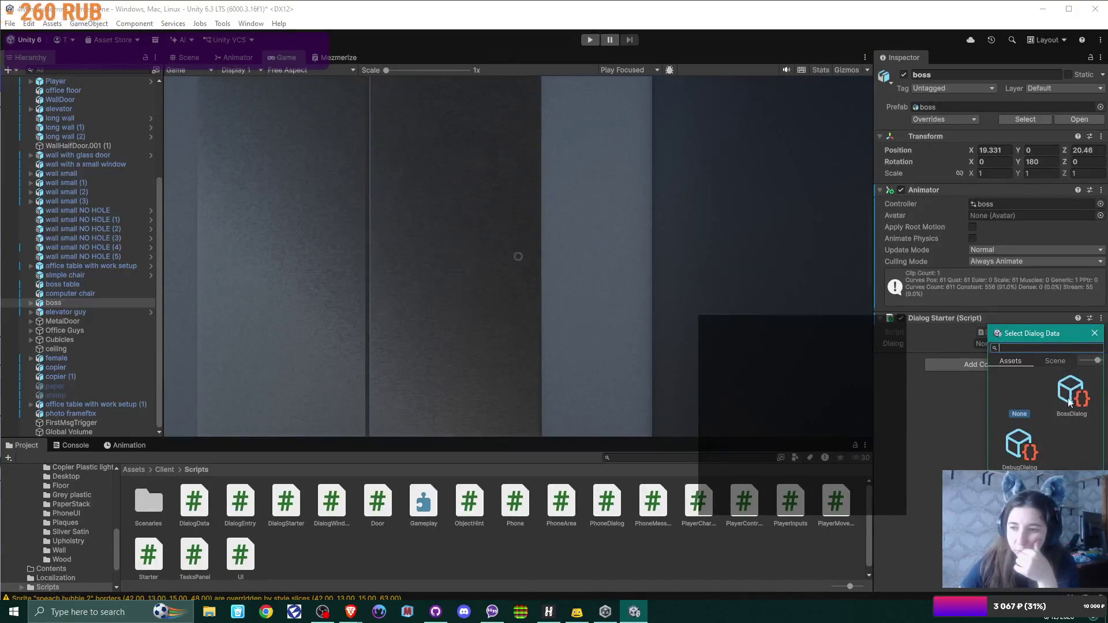
{"action": "double_click", "coordinate": [1085, 399]}
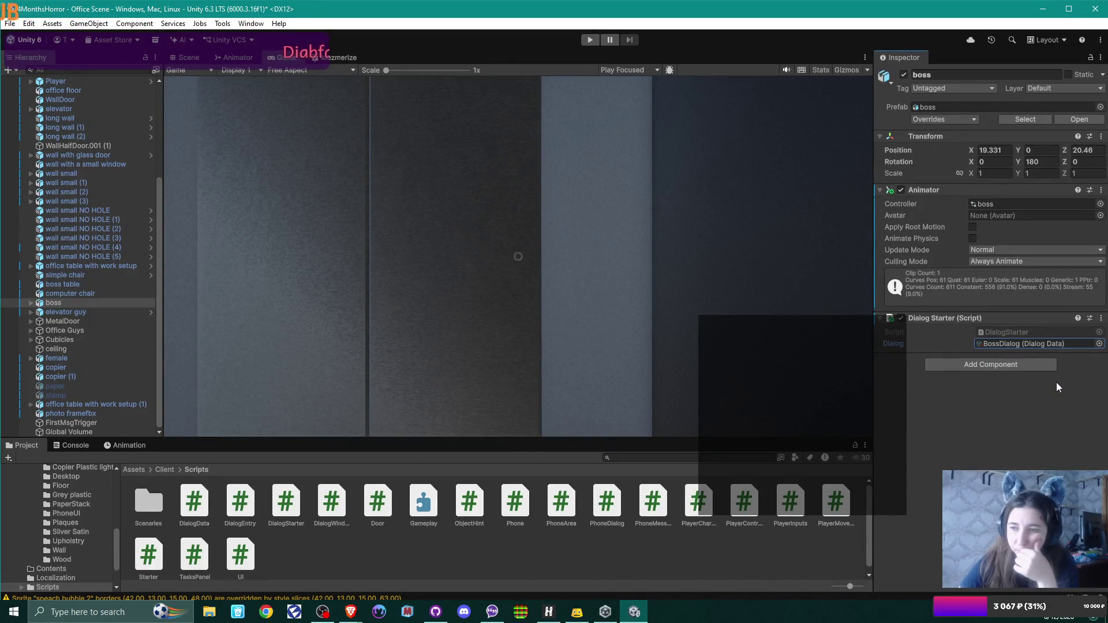
{"action": "left_click", "coordinate": [1101, 318]}
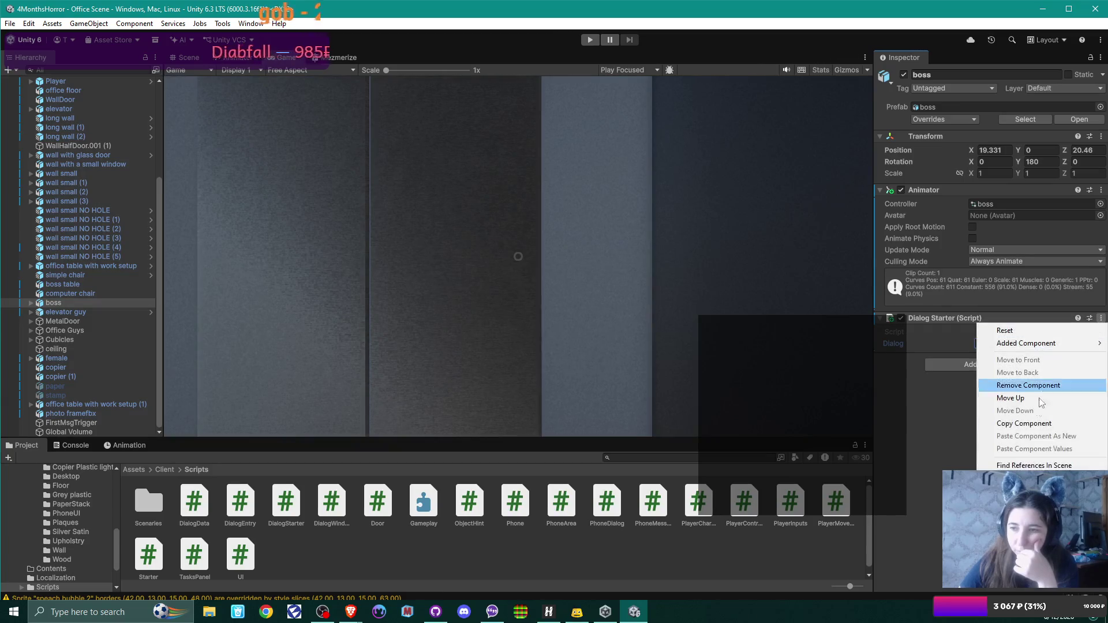
{"action": "left_click", "coordinate": [419, 417]}
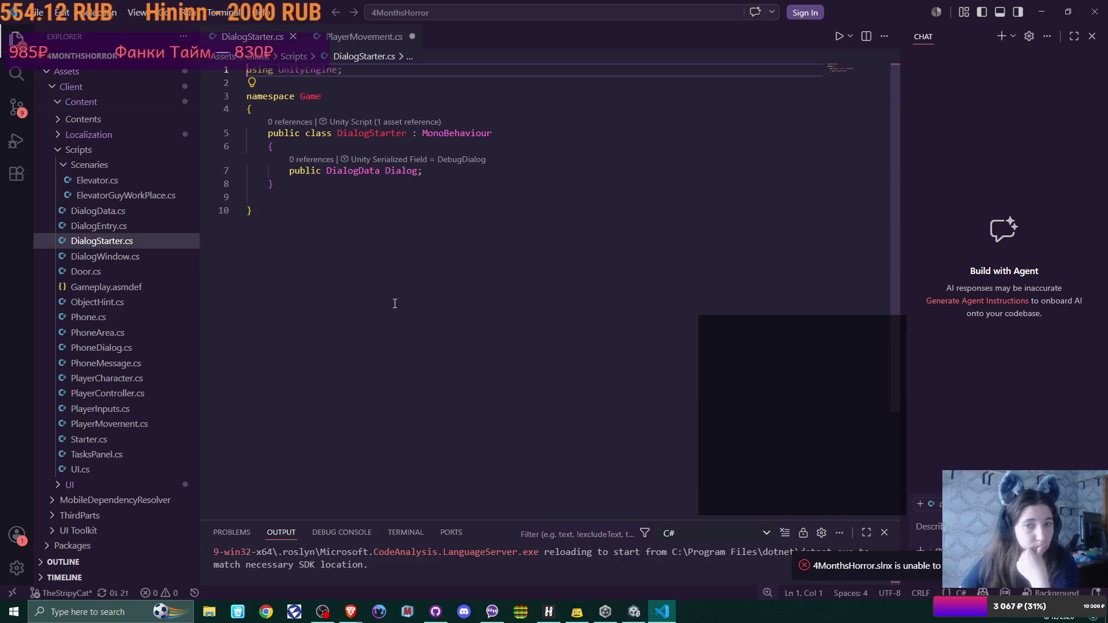
Inspect the Dialog field's declaration, details and occurrences in the script
{"action": "mouse_move", "coordinate": [377, 172]}
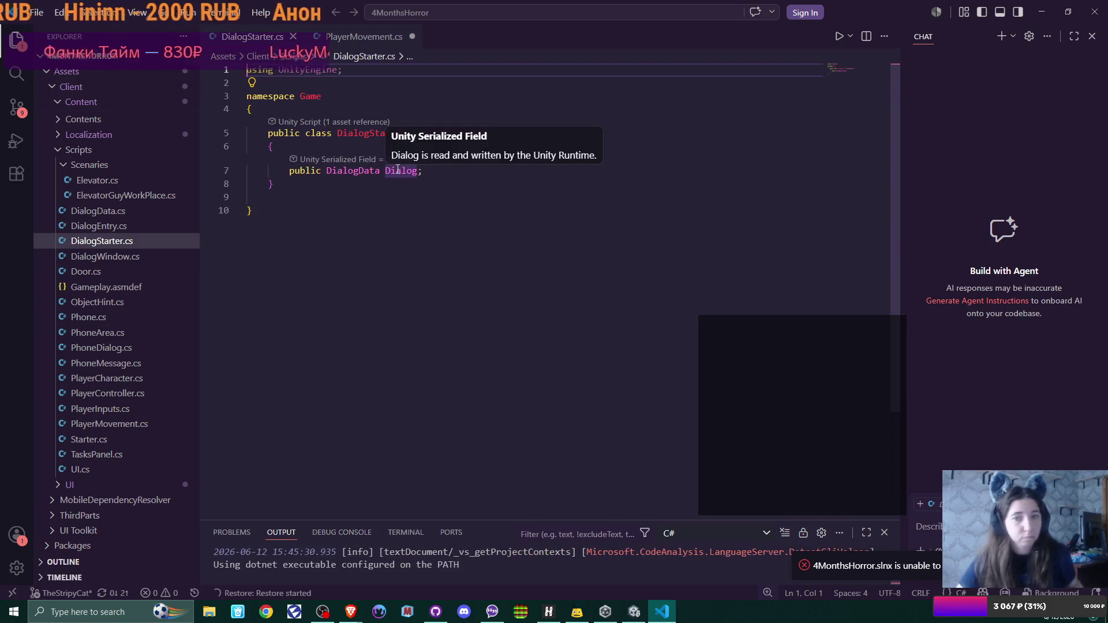
{"action": "left_click", "coordinate": [349, 172]}
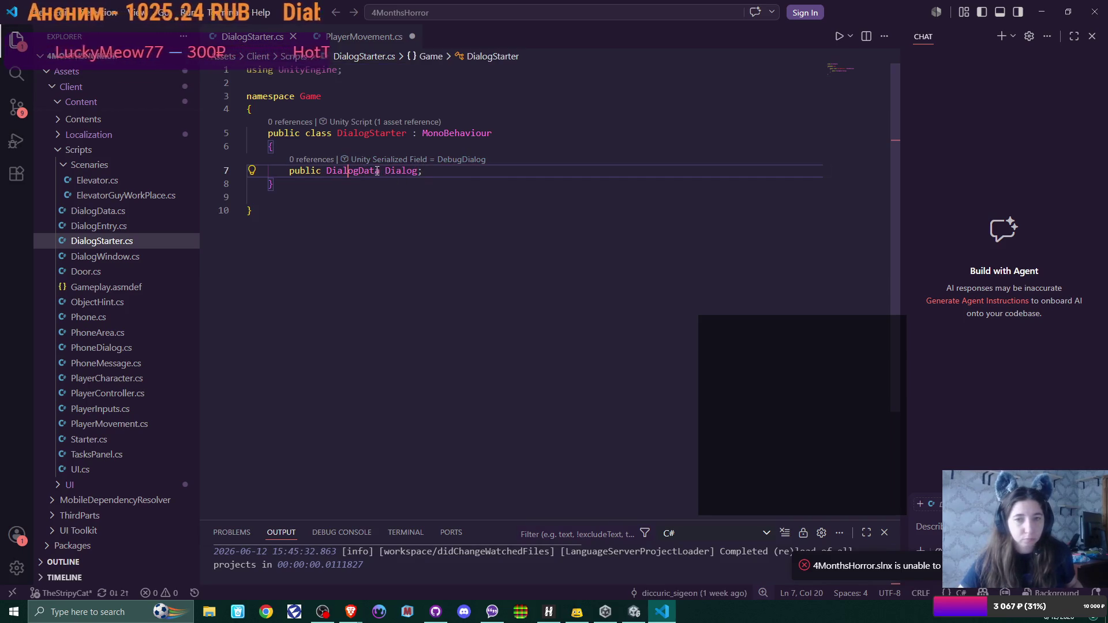
{"action": "left_click", "coordinate": [403, 178], "text": "ctrl"}
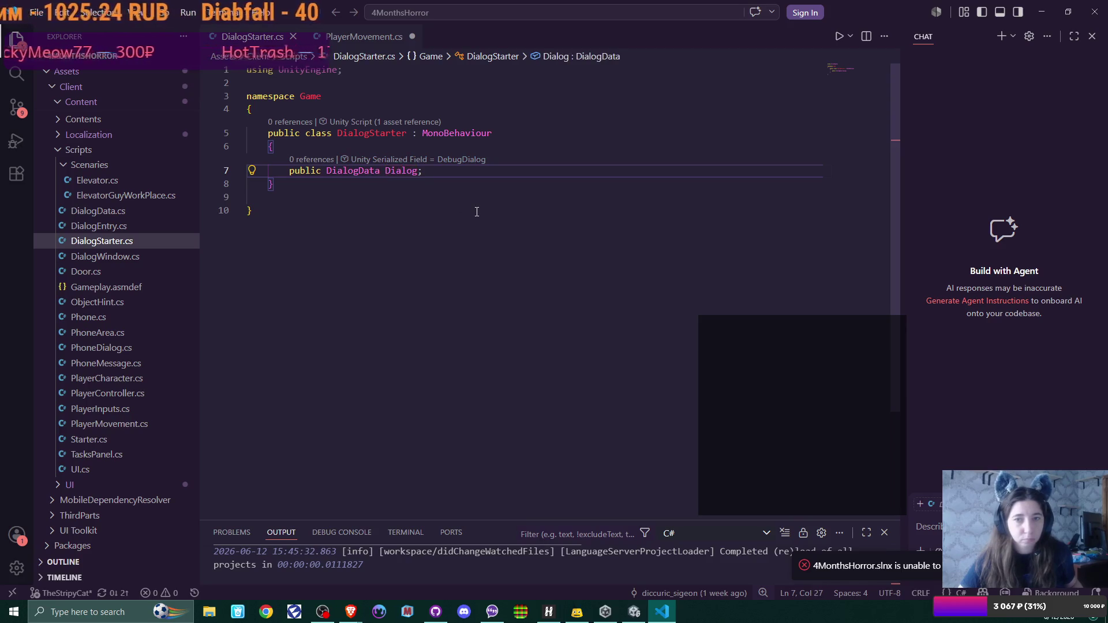
{"action": "left_click", "coordinate": [403, 173], "text": "alt"}
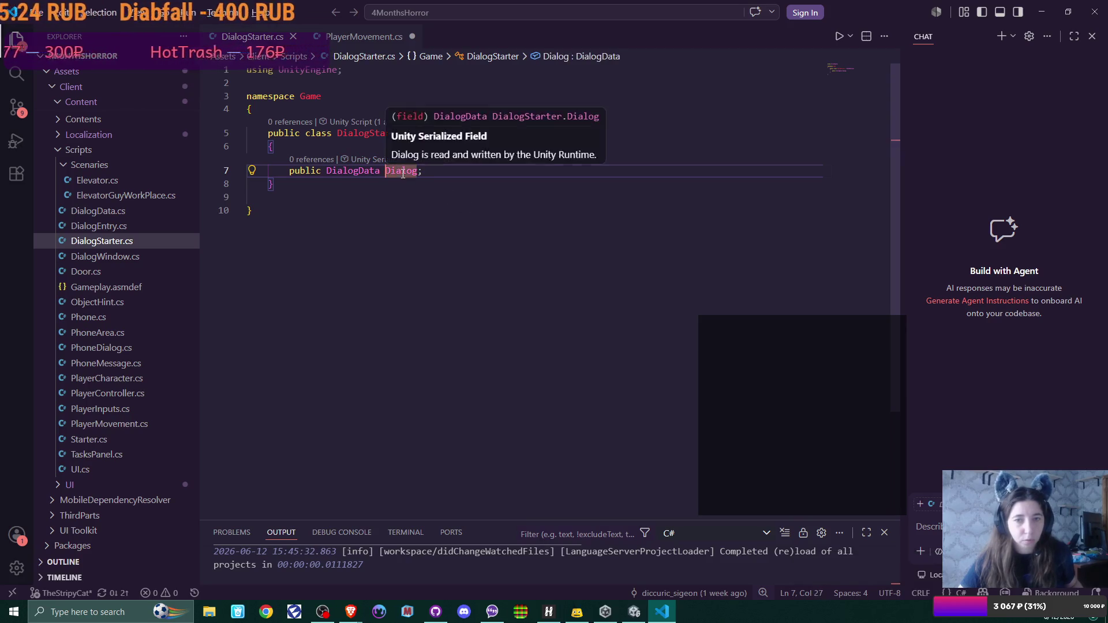
{"action": "left_click", "coordinate": [402, 173], "text": "shift"}
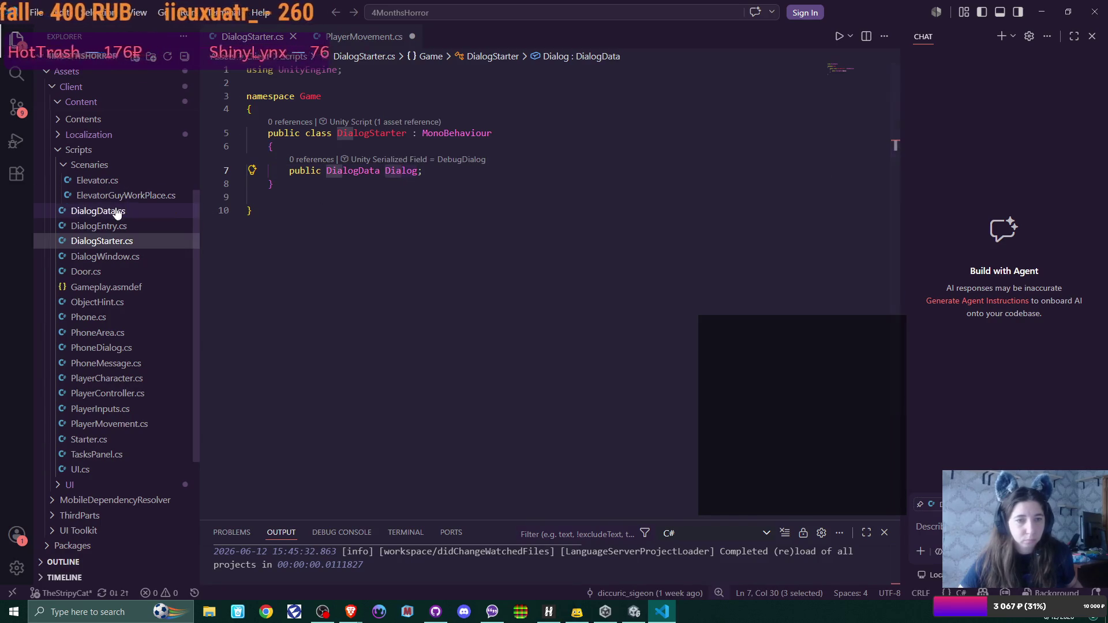
Read through DialogData.cs and DialogWindow.cs, then close VS Code
{"action": "left_click", "coordinate": [98, 212]}
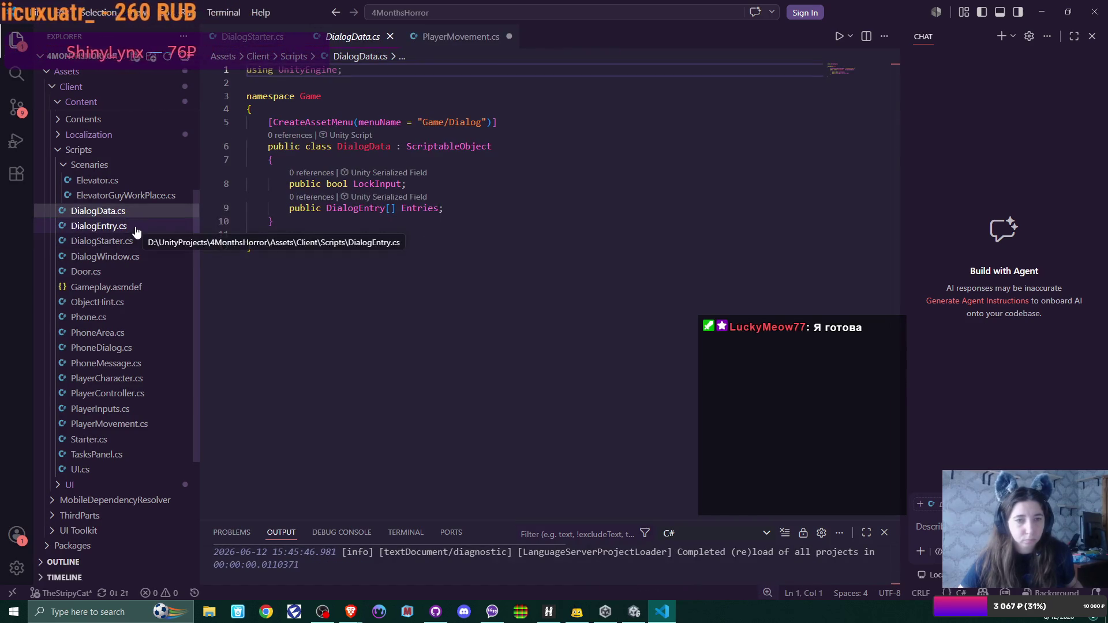
{"action": "left_click", "coordinate": [89, 258]}
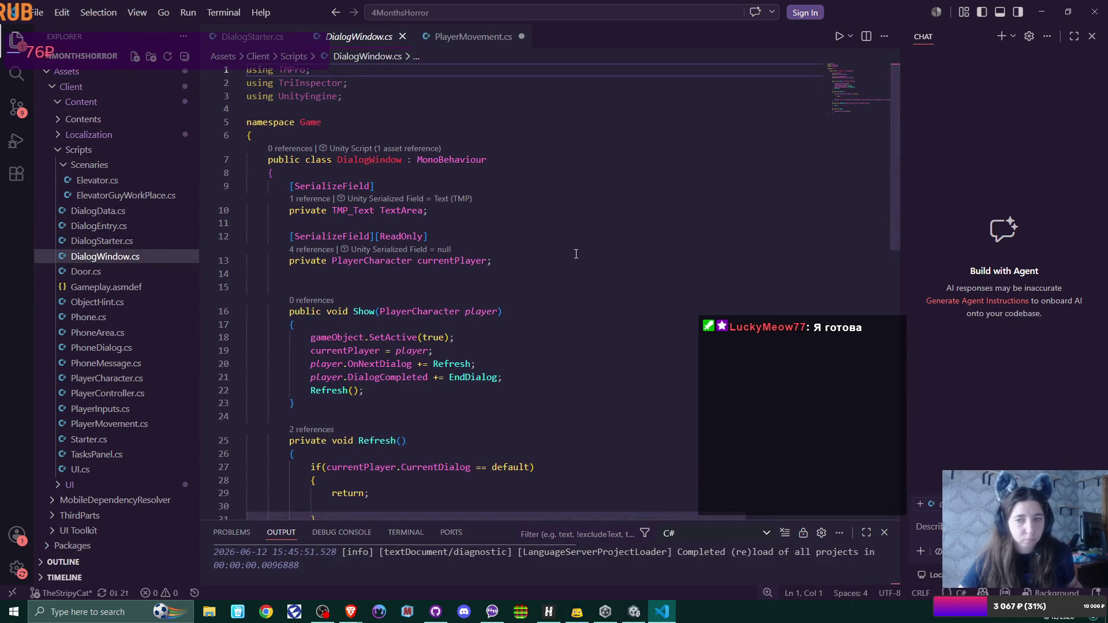
{"action": "scroll", "coordinate": [576, 253], "scroll_direction": "down", "scroll_amount": 2}
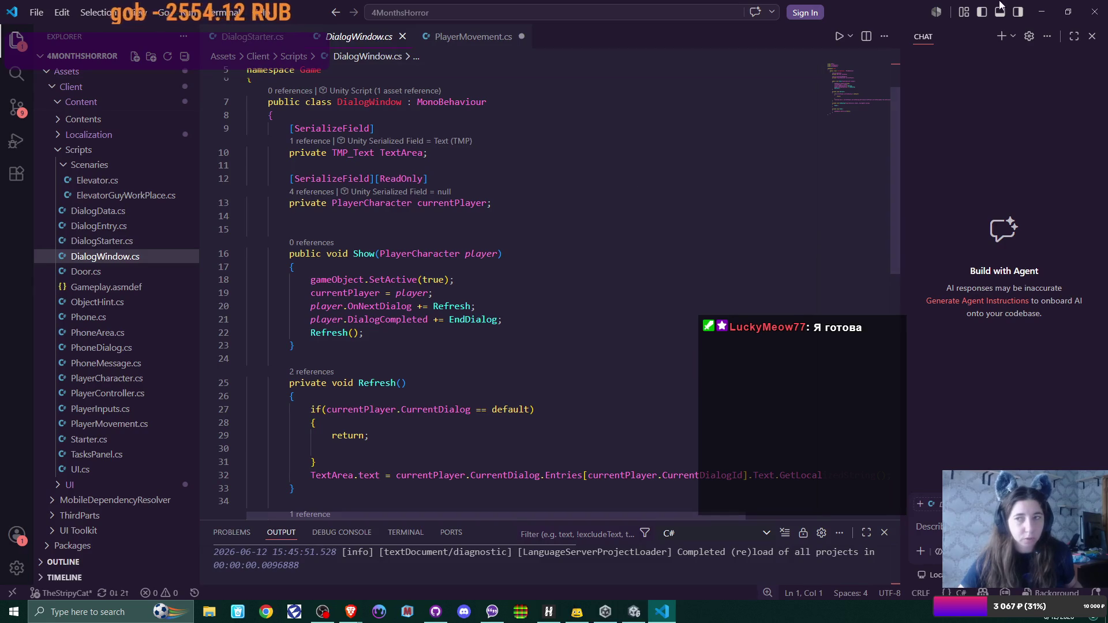
{"action": "left_click", "coordinate": [1095, 11]}
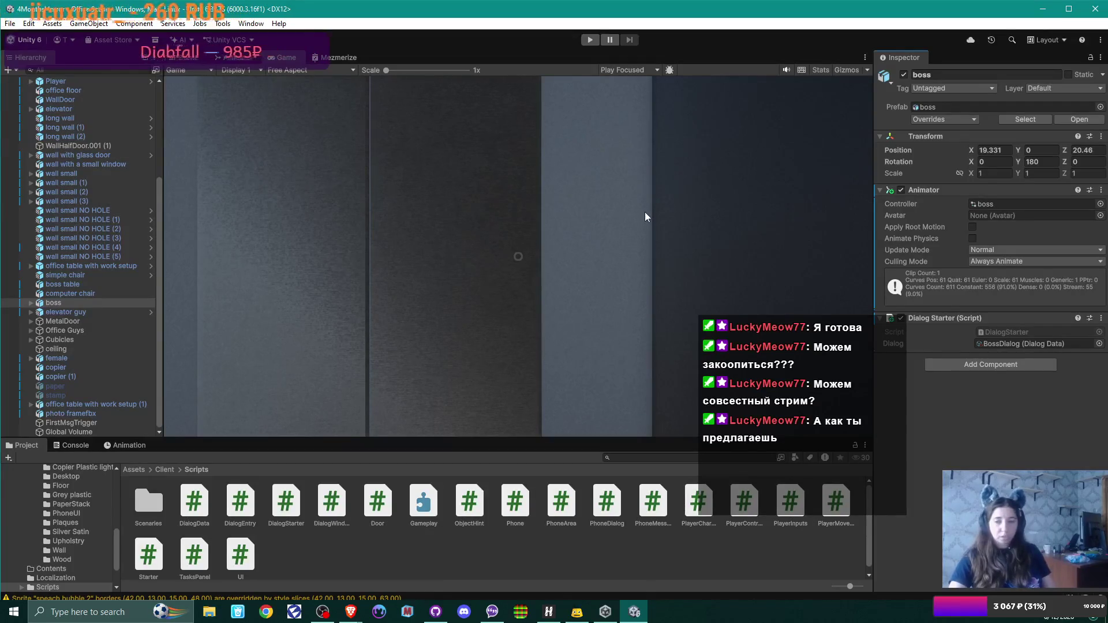
Close the Unity editor now that the boss's Dialog Starter references BossDialog
{"action": "left_click", "coordinate": [1097, 9]}
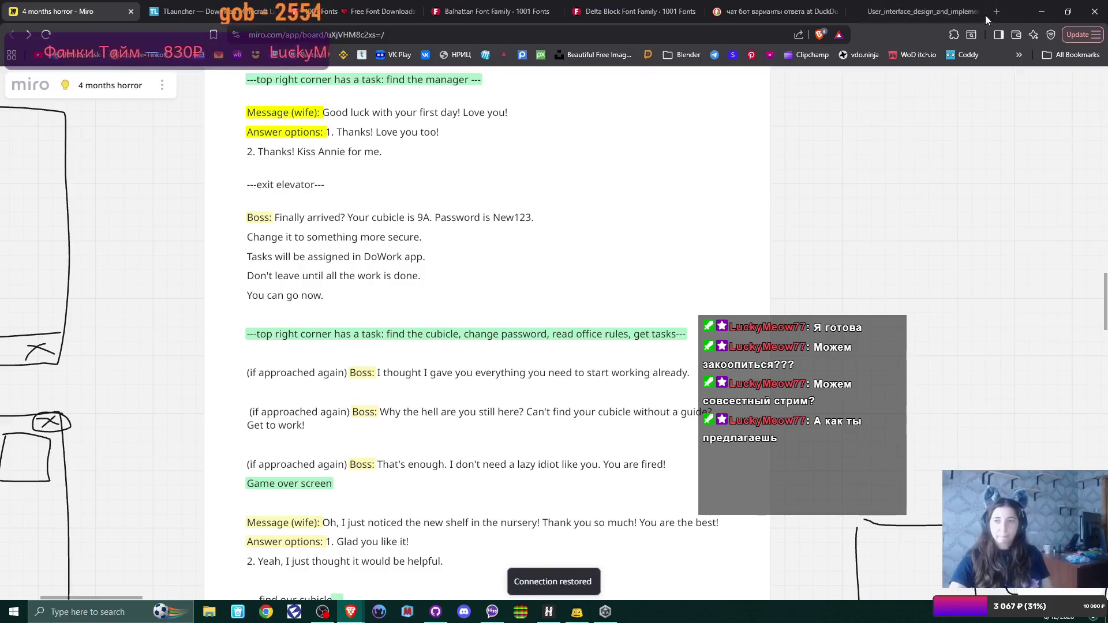
Minimize the Miro browser and close Unity Hub and GitHub Desktop
{"action": "left_click", "coordinate": [1041, 14]}
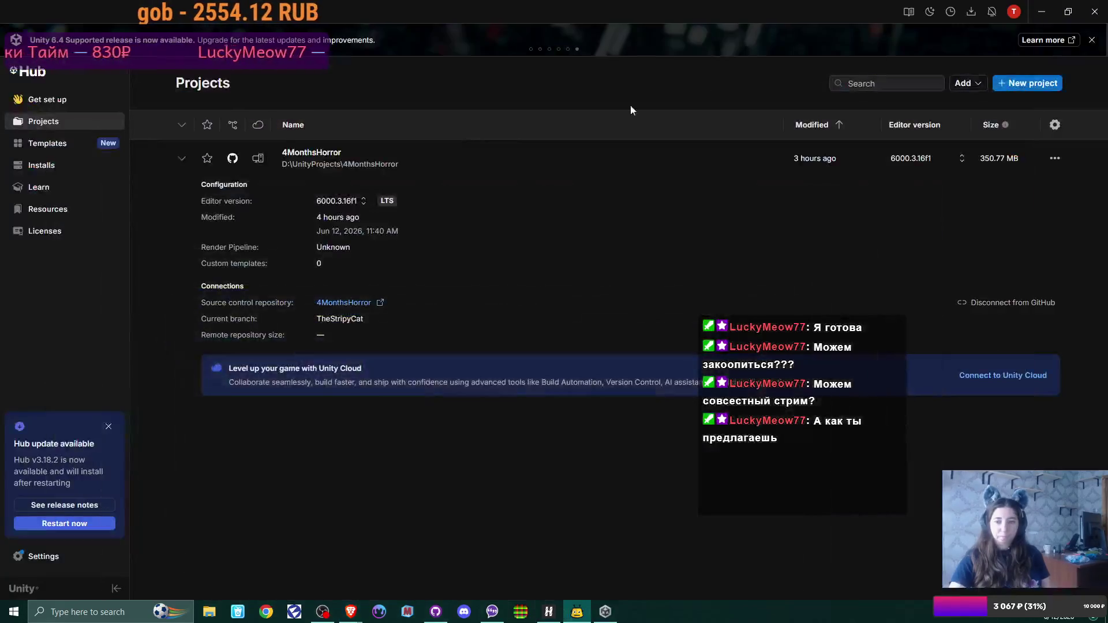
{"action": "left_click", "coordinate": [1094, 9]}
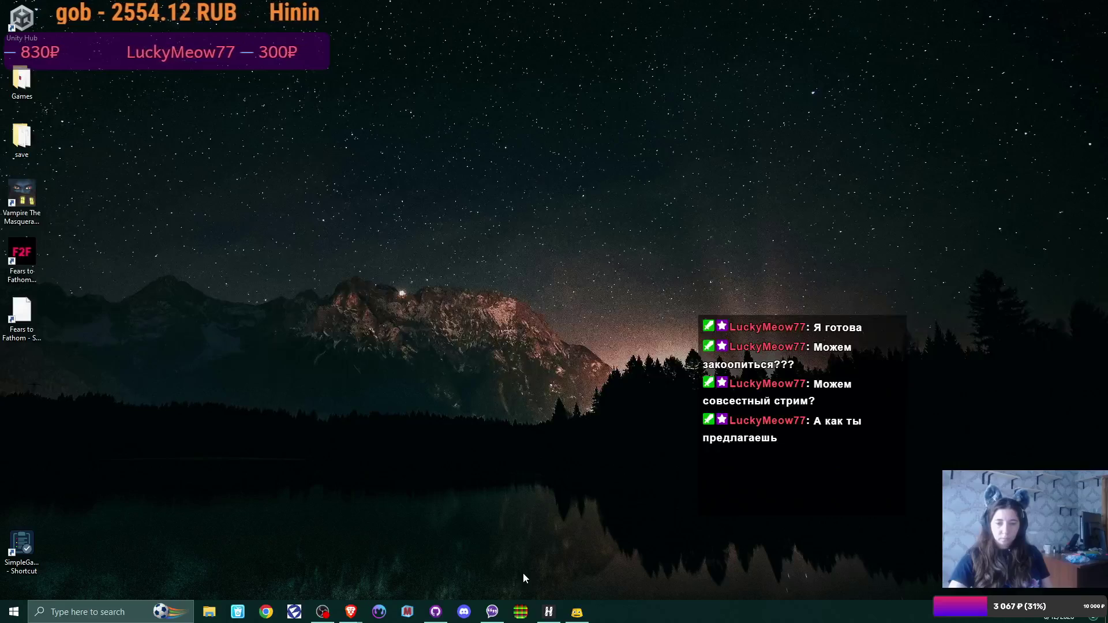
{"action": "left_click", "coordinate": [436, 610]}
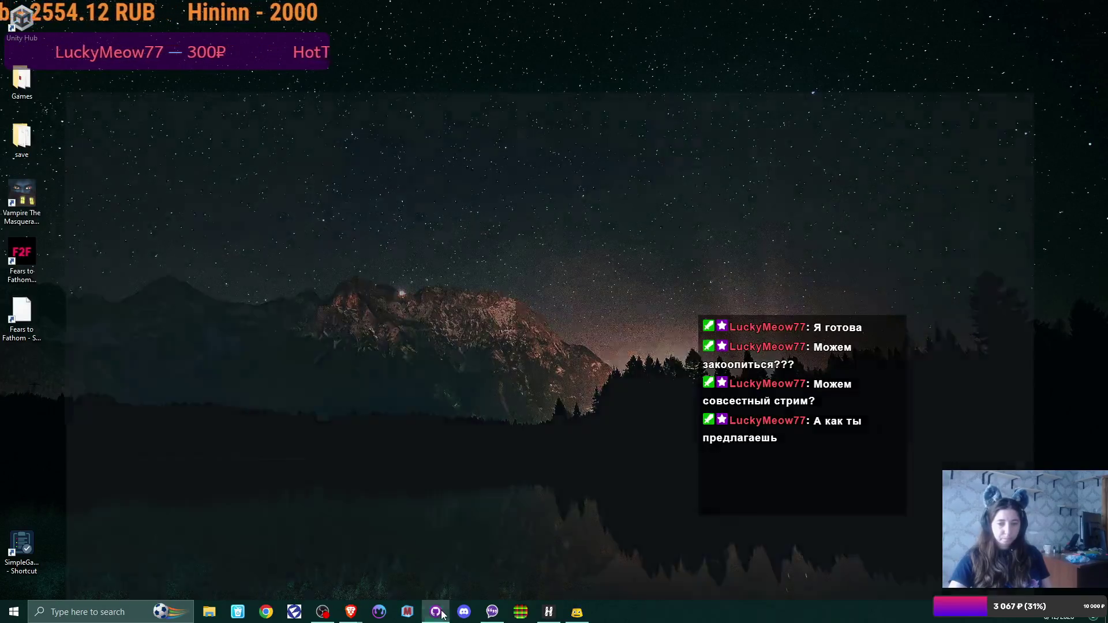
{"action": "left_click", "coordinate": [1100, 7]}
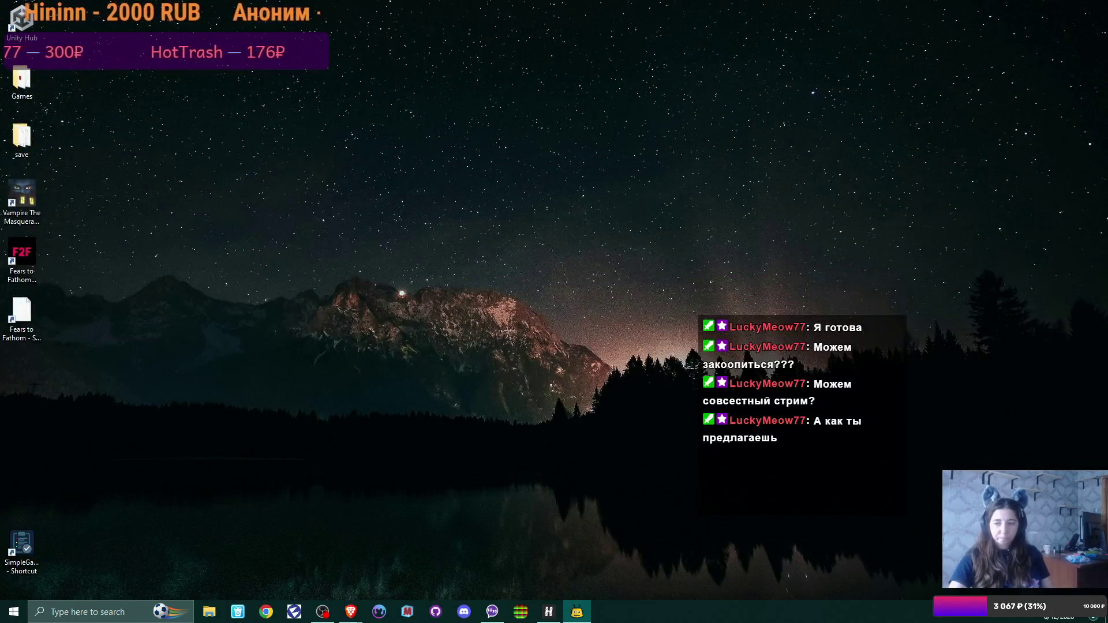
Permanently delete the 21 Recycle Bin items and bring up Steam from the tray
{"action": "right_click", "coordinate": [938, 439]}
{"action": "key", "text": "shift+Delete"}
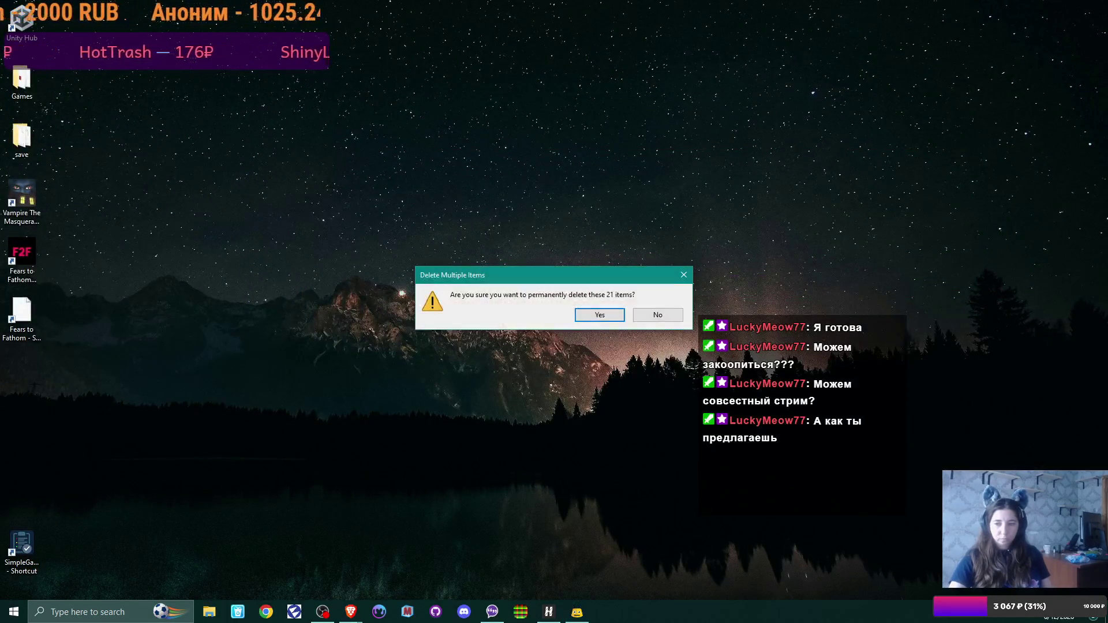
{"action": "left_click", "coordinate": [601, 315]}
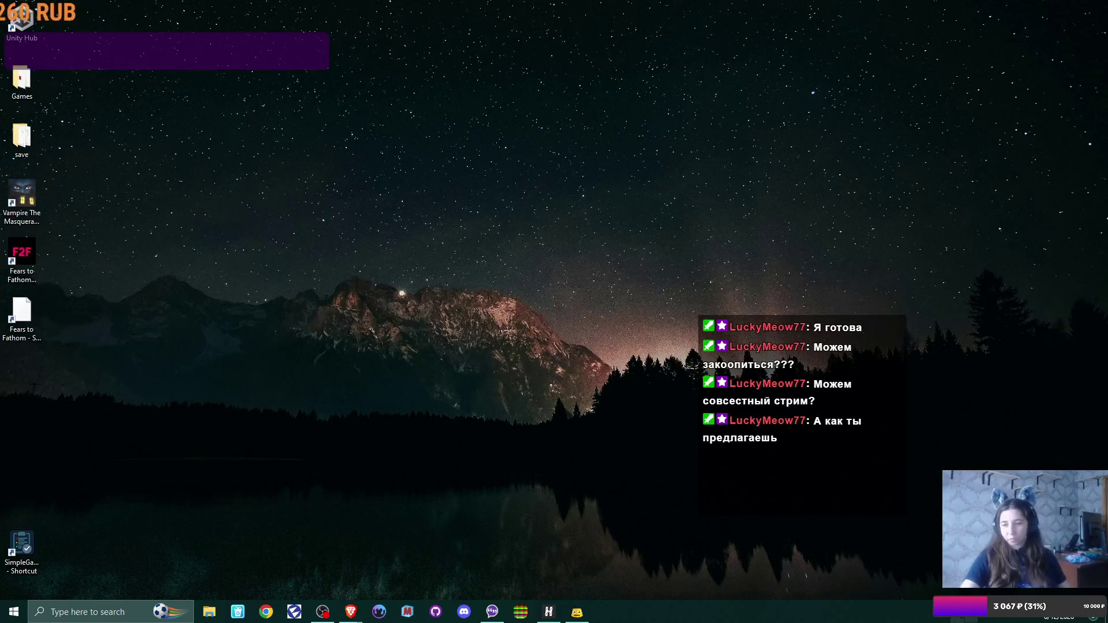
{"action": "left_click", "coordinate": [966, 616]}
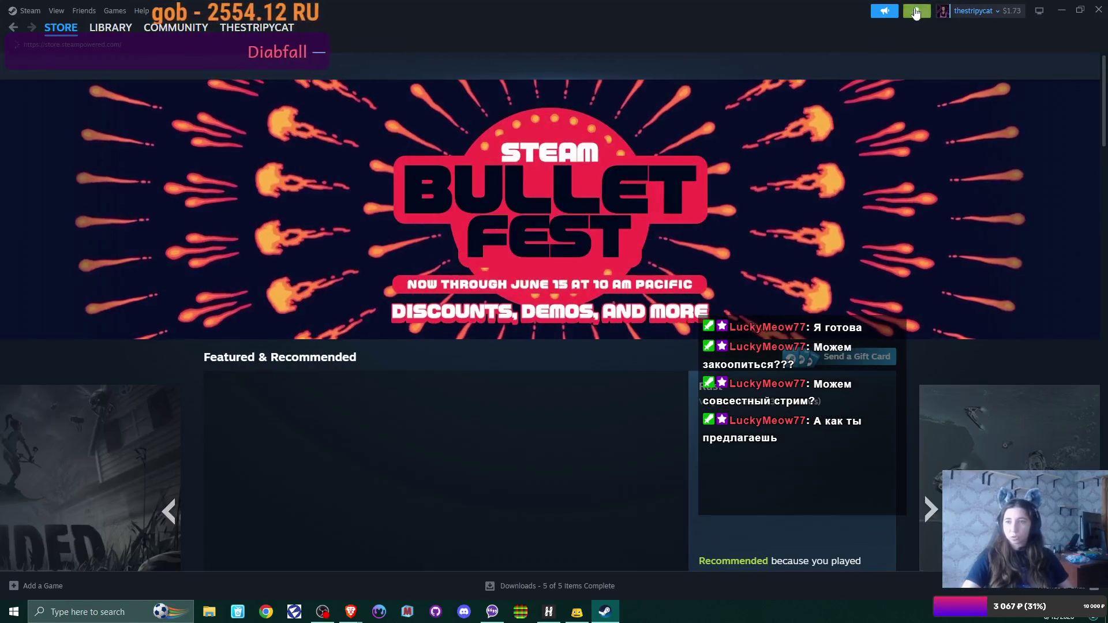
Look over the Steam friends list, then close it
{"action": "left_click", "coordinate": [989, 11]}
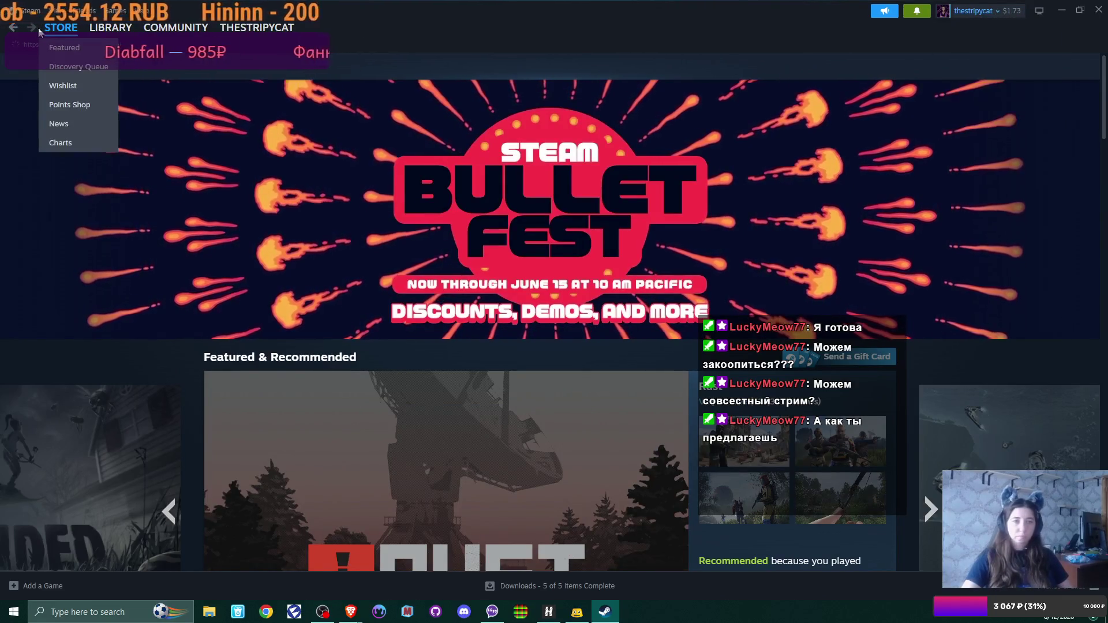
{"action": "left_click", "coordinate": [80, 12]}
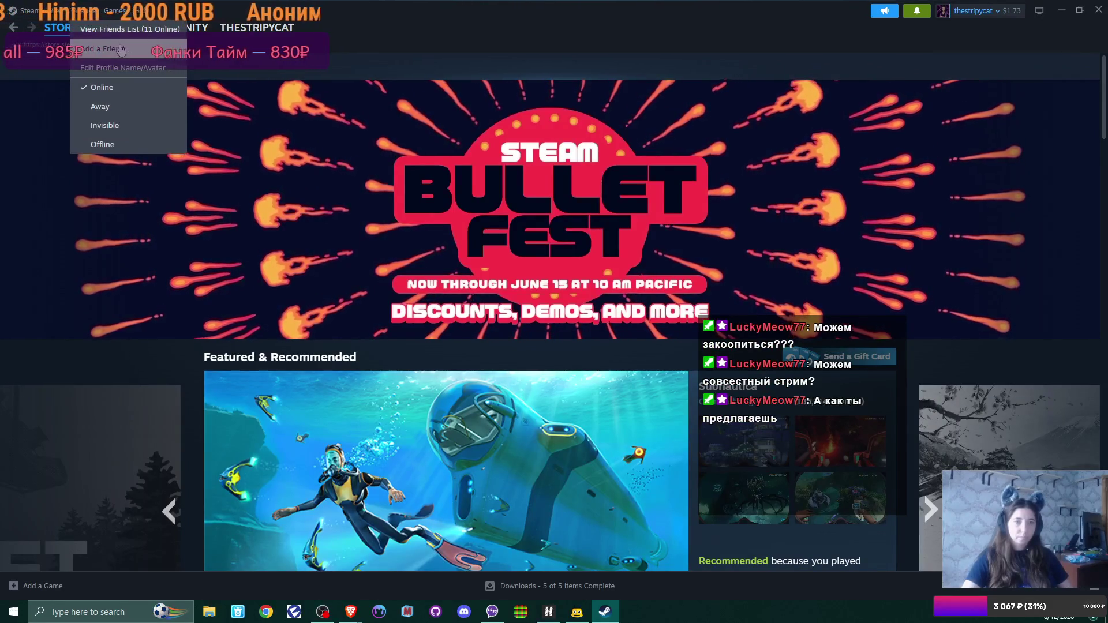
{"action": "left_click", "coordinate": [97, 28]}
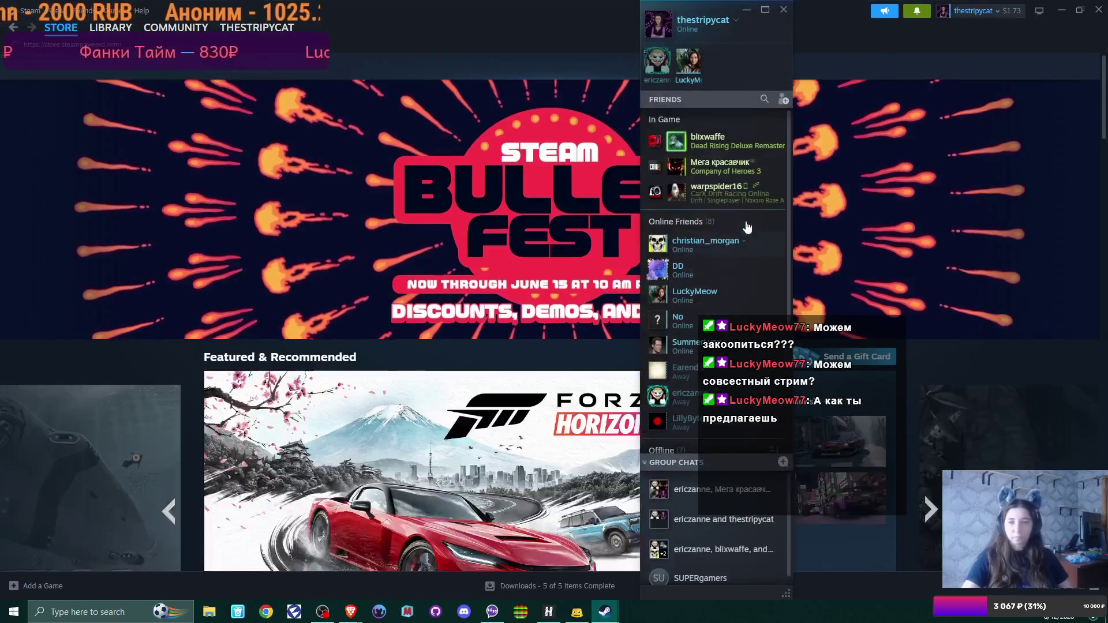
{"action": "scroll", "coordinate": [736, 300], "scroll_direction": "down", "scroll_amount": 4}
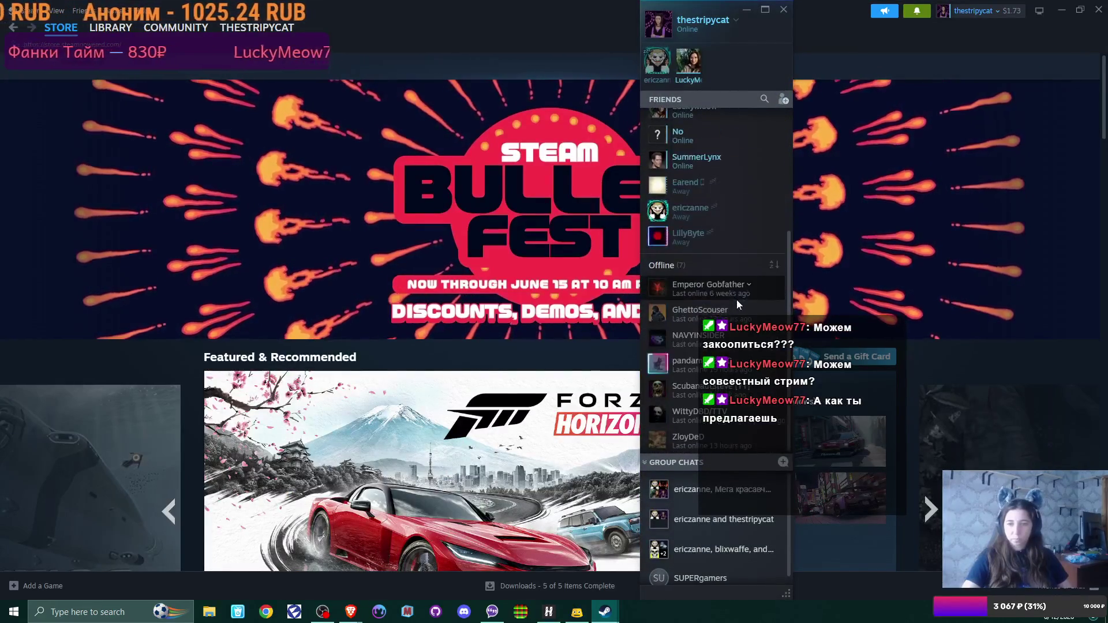
{"action": "scroll", "coordinate": [736, 299], "scroll_direction": "up", "scroll_amount": 2}
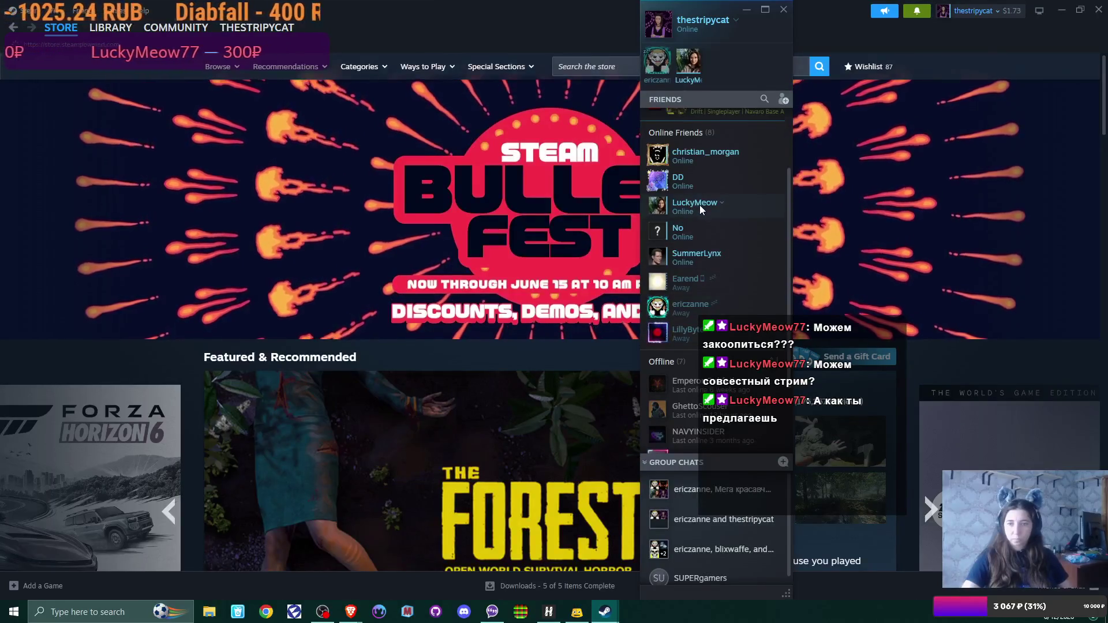
{"action": "left_click", "coordinate": [783, 10]}
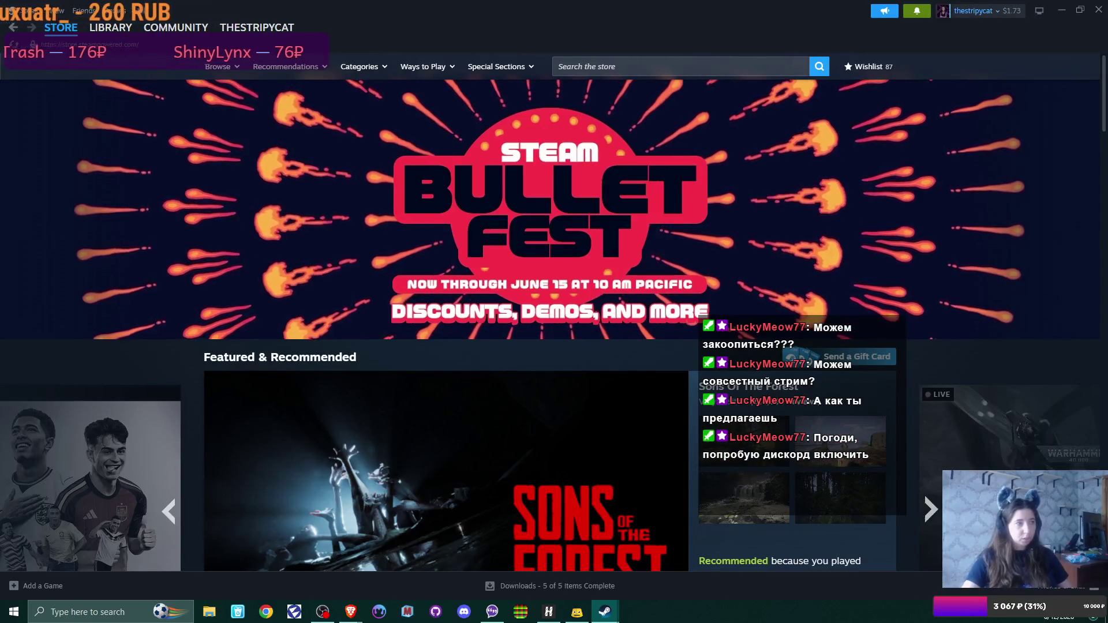
Disconnect the Happ VPN and switch Steam to its game library
{"action": "left_click", "coordinate": [549, 611]}
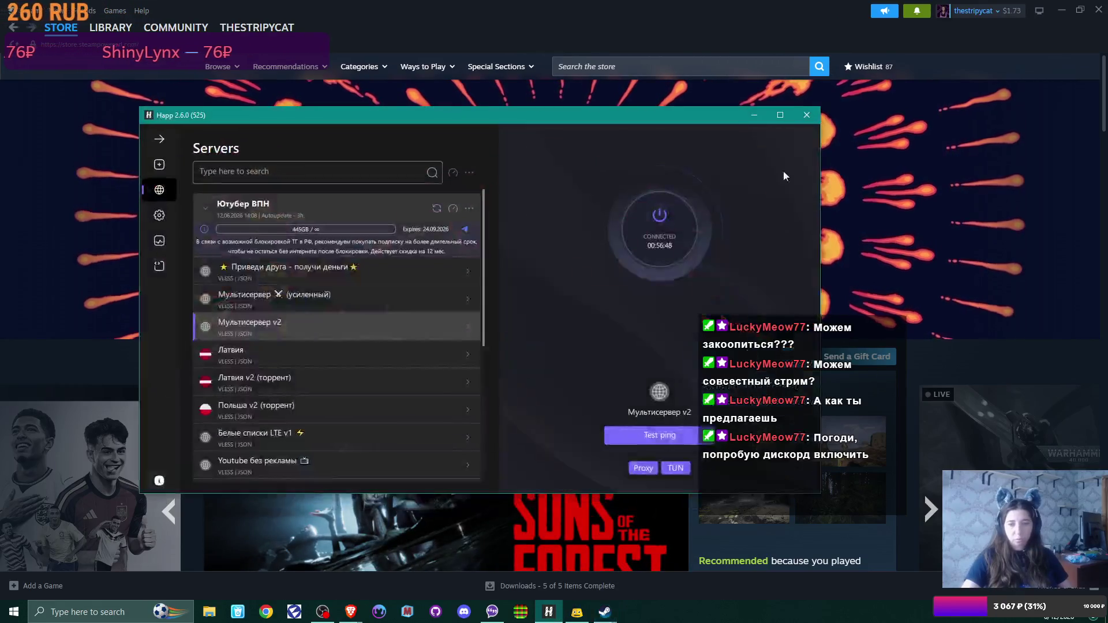
{"action": "left_click", "coordinate": [687, 210]}
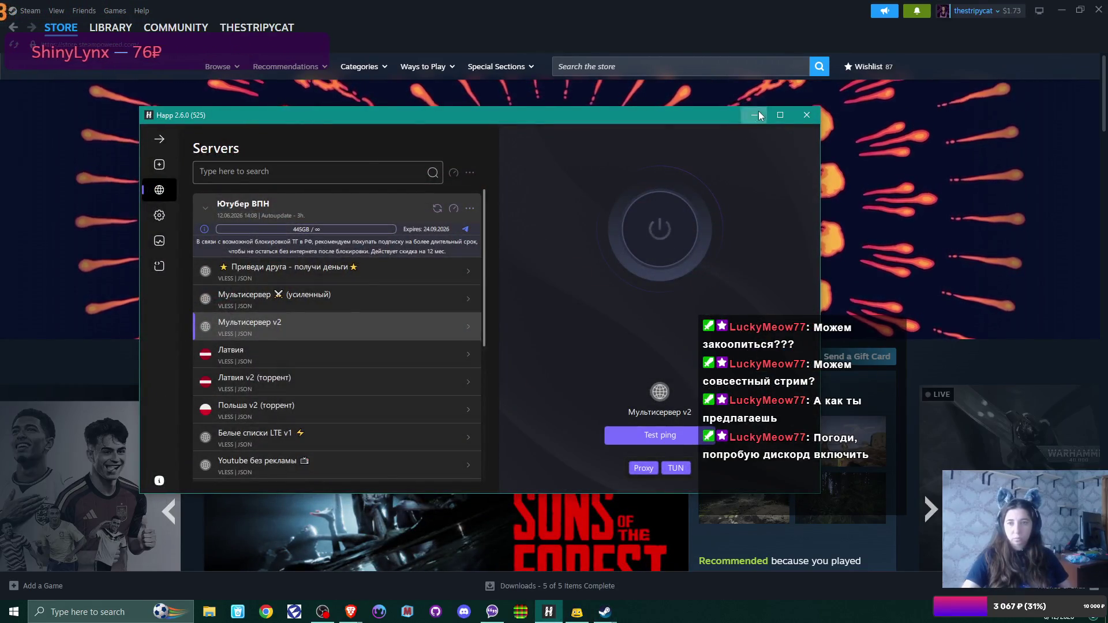
{"action": "left_click", "coordinate": [757, 113]}
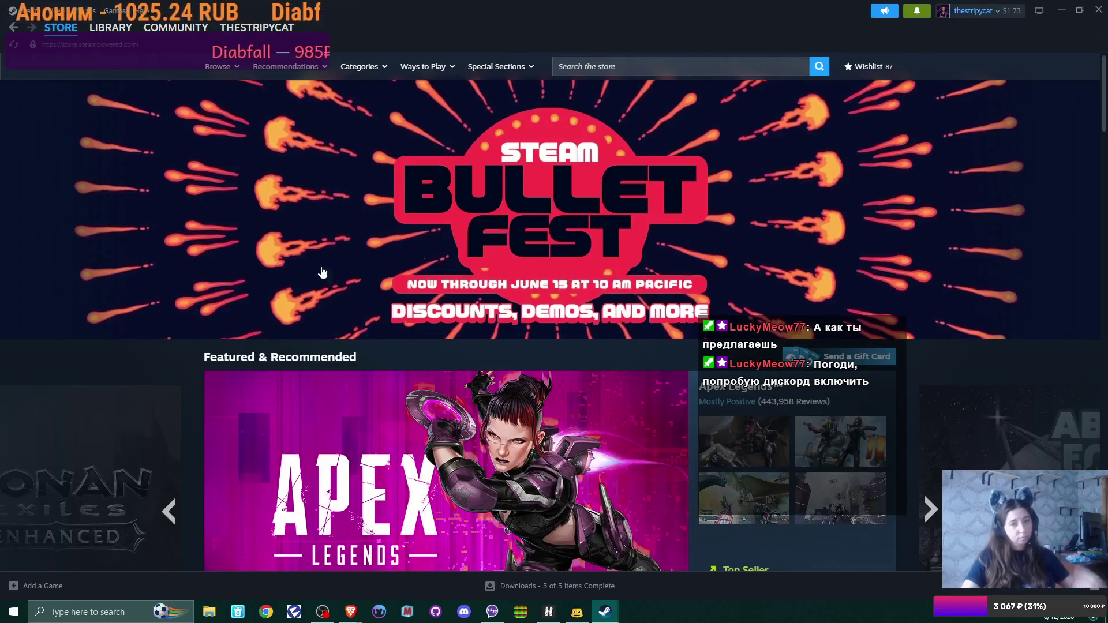
{"action": "mouse_move", "coordinate": [254, 28]}
{"action": "left_click", "coordinate": [110, 27]}
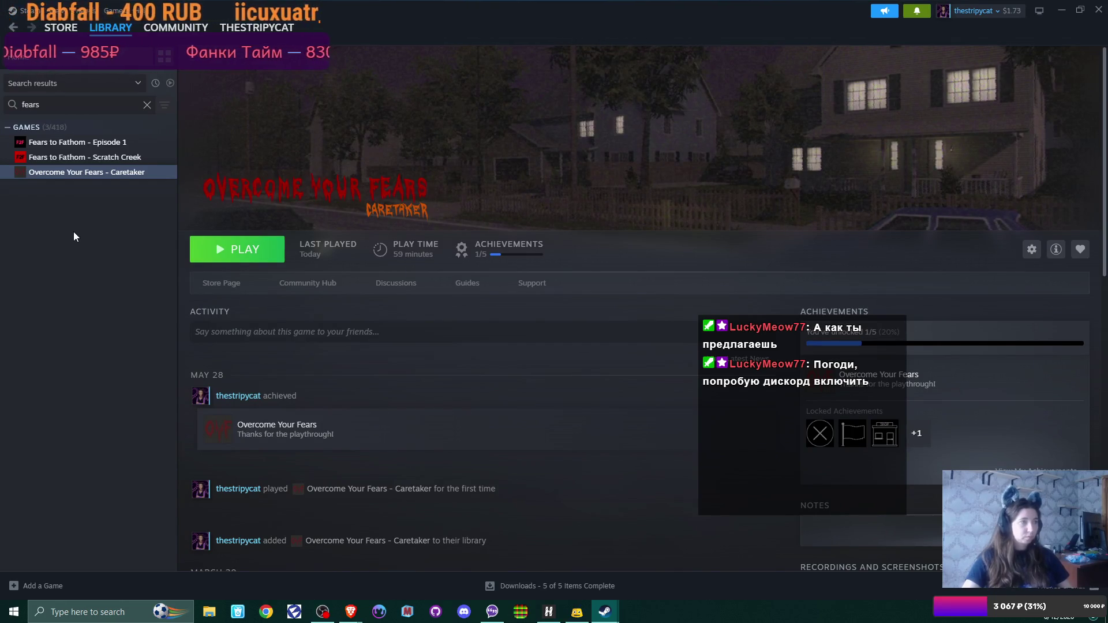
Launch Fears to Fathom - Scratch Creek from its library page and return to Steam
{"action": "left_click", "coordinate": [82, 157]}
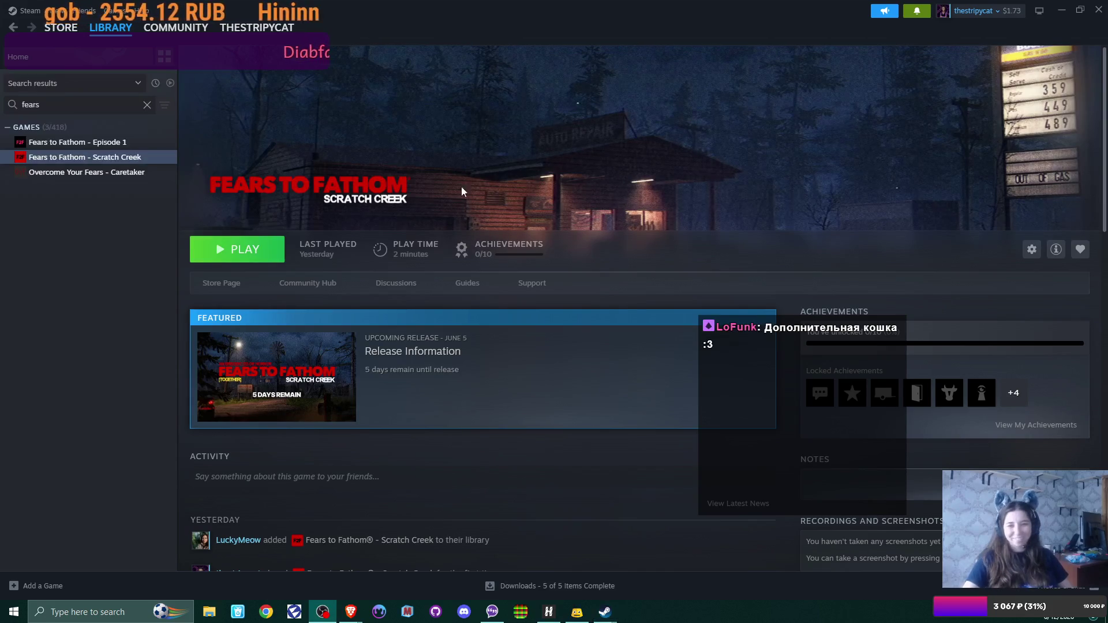
{"action": "left_click", "coordinate": [254, 254]}
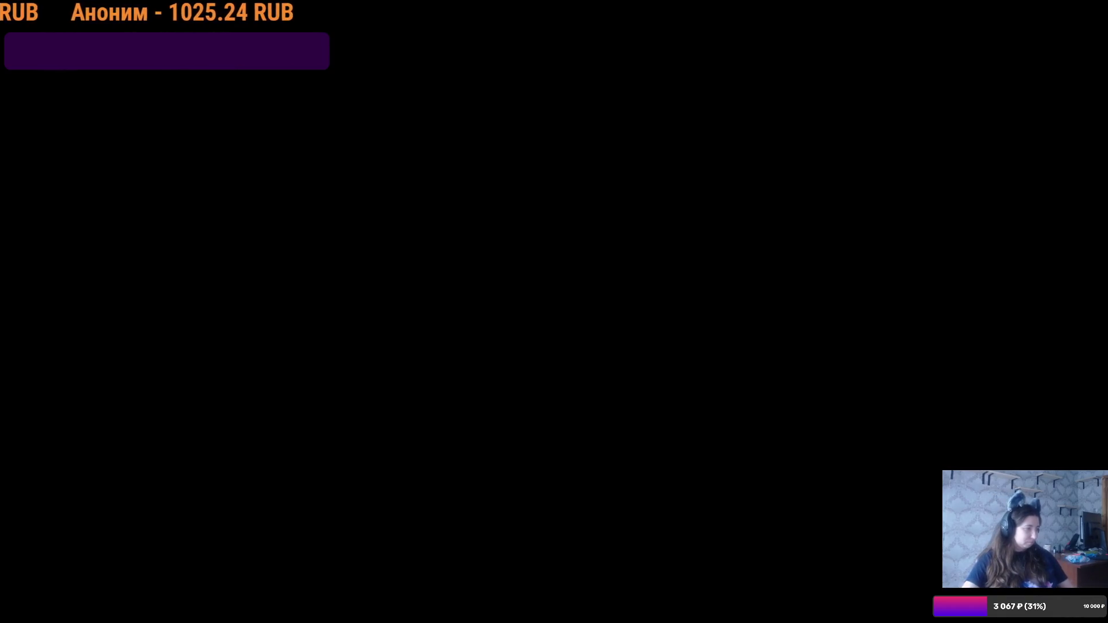
{"action": "key", "text": "alt+Tab"}
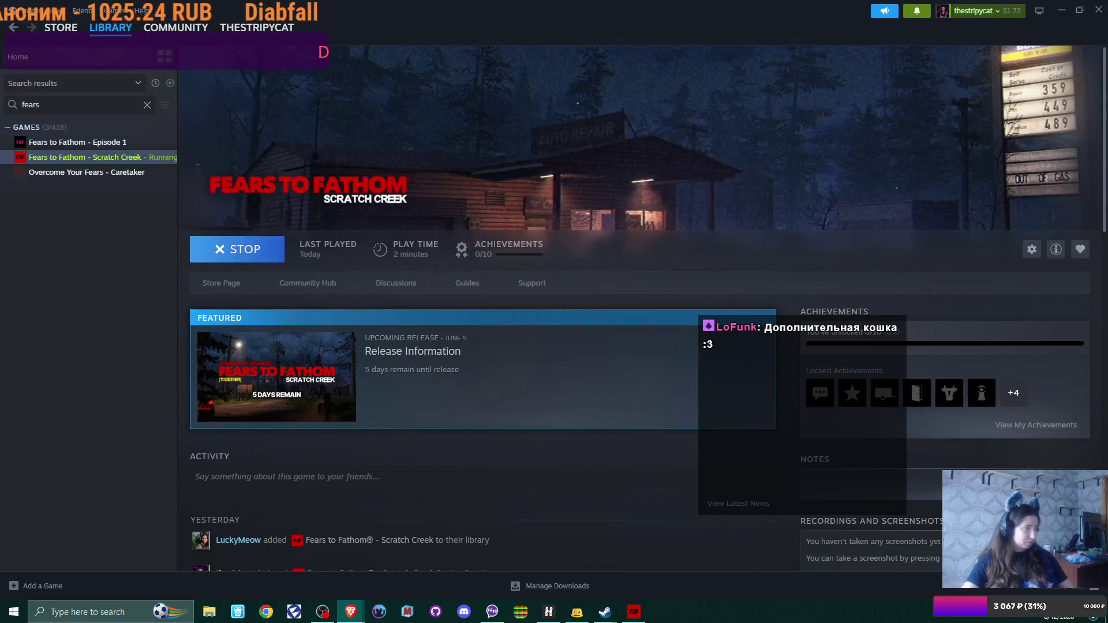